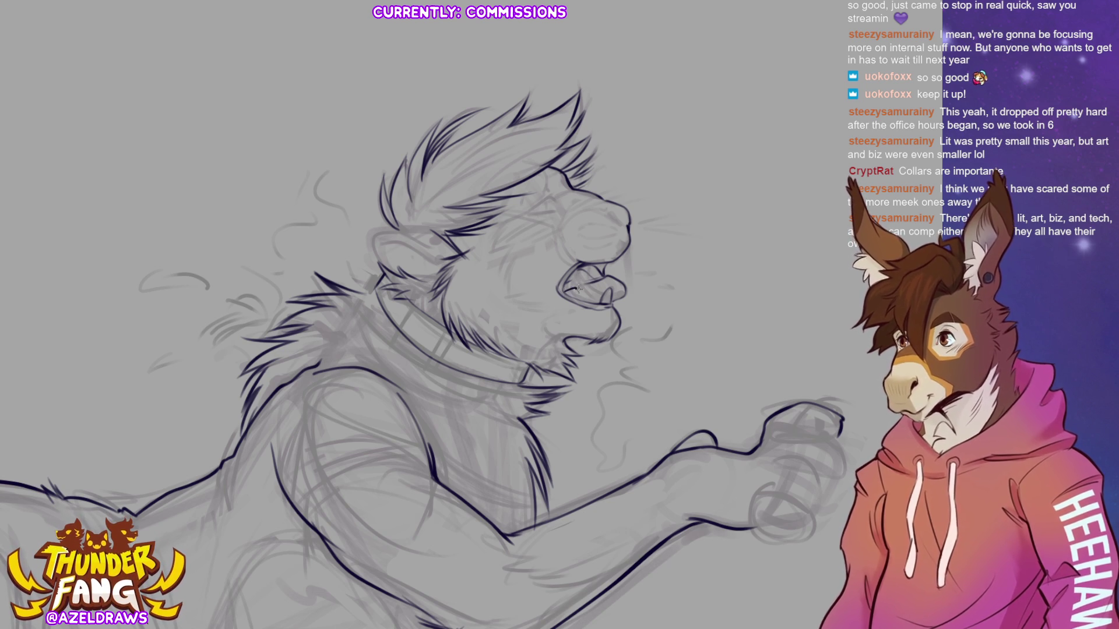
Step: Ink the teeth and mouth-interior strokes inside the lion's open roaring jaws
left_click_drag(564, 292, 595, 298)
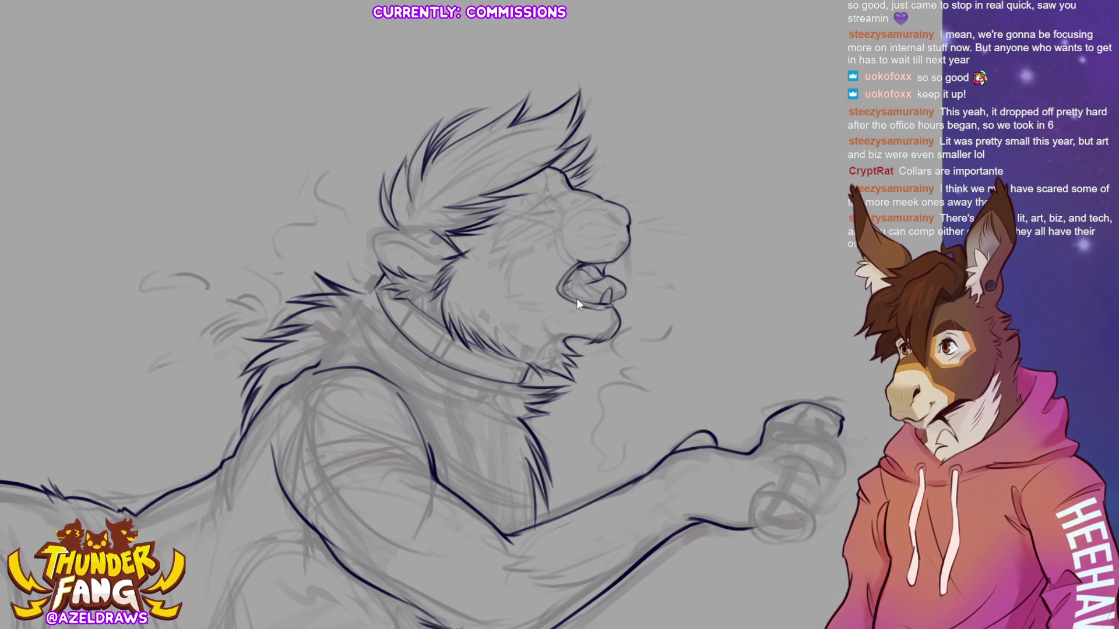
left_click_drag(574, 294, 596, 302)
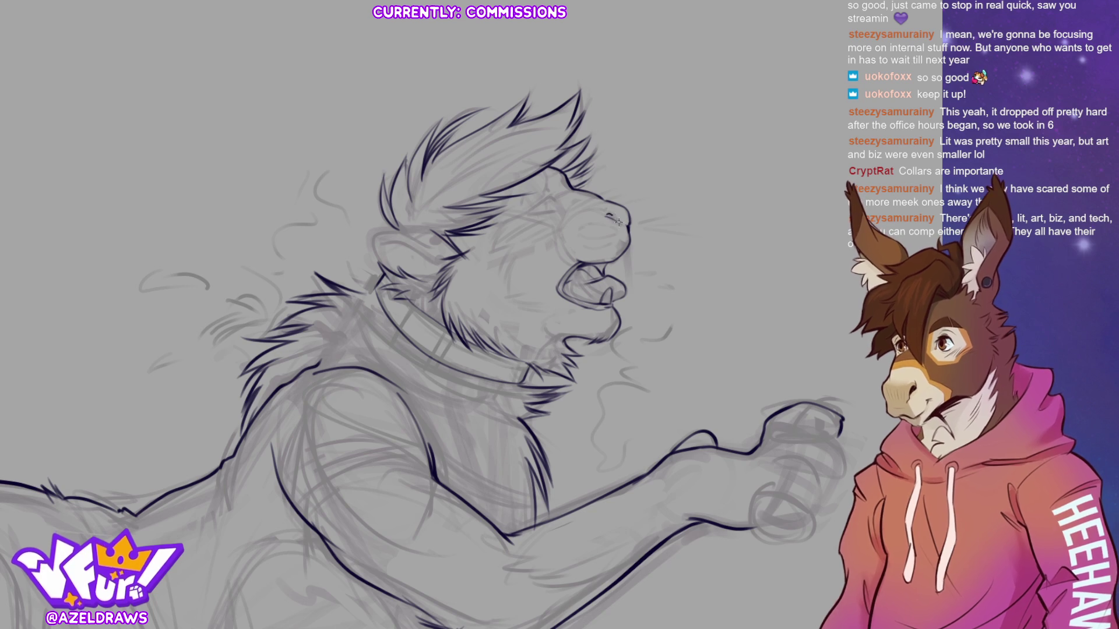
Step: Dab three rows of whisker dots across the muzzle: four, five, then four dots
left_click(581, 228)
left_click(586, 225)
left_click(593, 223)
left_click(601, 223)
left_click(582, 239)
left_click(590, 239)
left_click(597, 238)
left_click(609, 235)
left_click(616, 232)
left_click(583, 244)
left_click(588, 246)
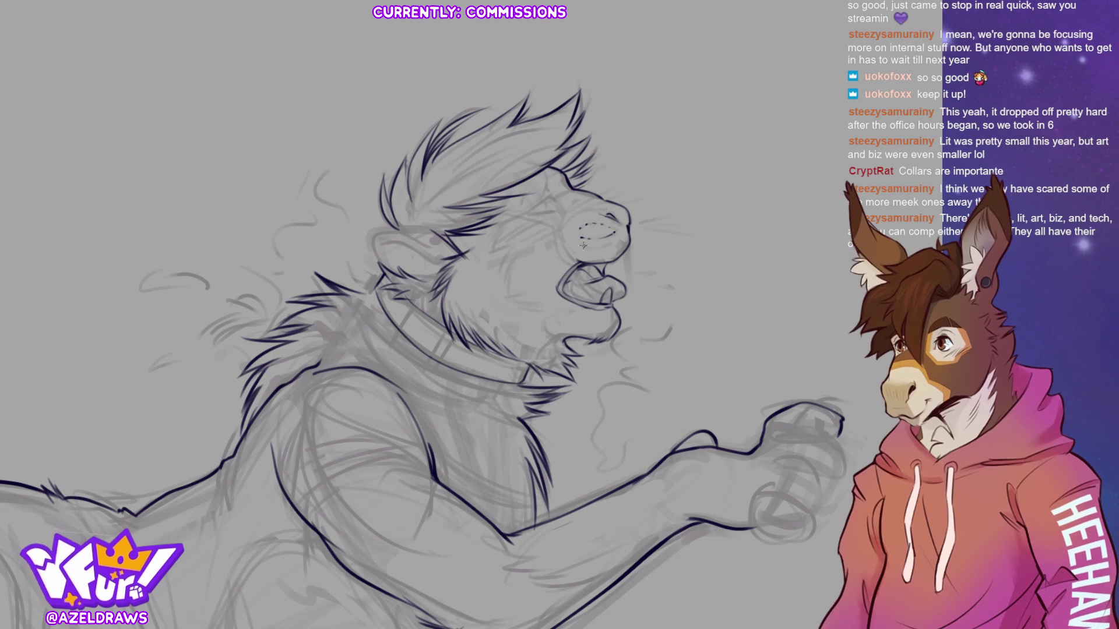
left_click(595, 246)
left_click(606, 245)
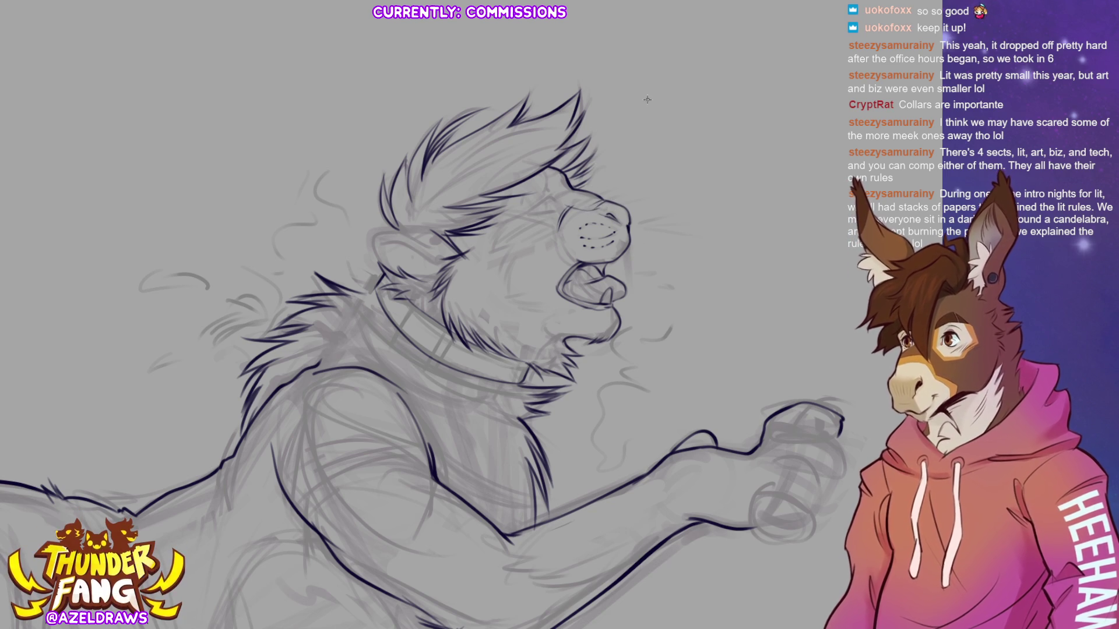
Step: Ink the eye outline, furrowed brow wrinkles above it, and the cheek line below
mouse_move(524, 193)
left_mouse_down()
mouse_move(553, 212)
mouse_move(554, 196)
left_mouse_up()
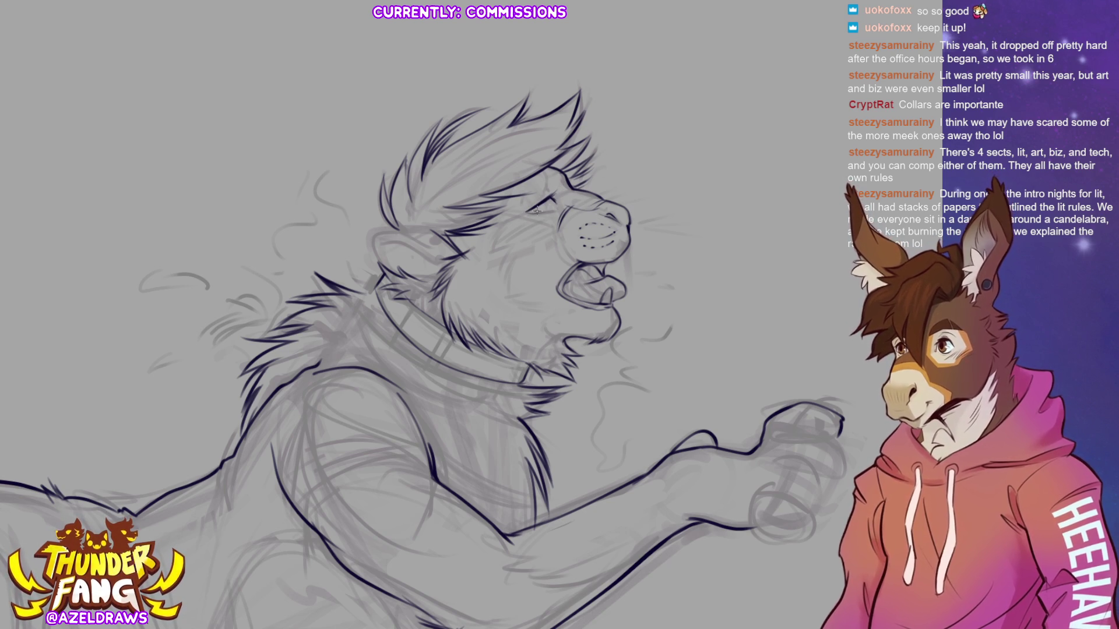
left_click_drag(550, 198, 541, 215)
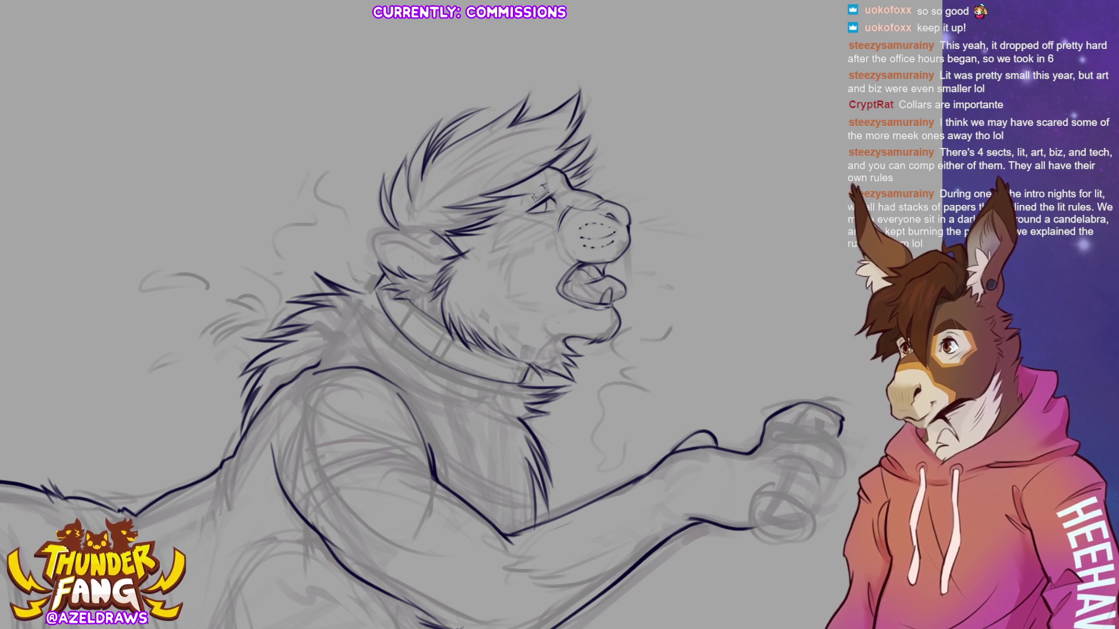
left_click_drag(529, 194, 546, 170)
mouse_move(520, 205)
left_mouse_down()
mouse_move(543, 172)
mouse_move(545, 185)
left_mouse_up()
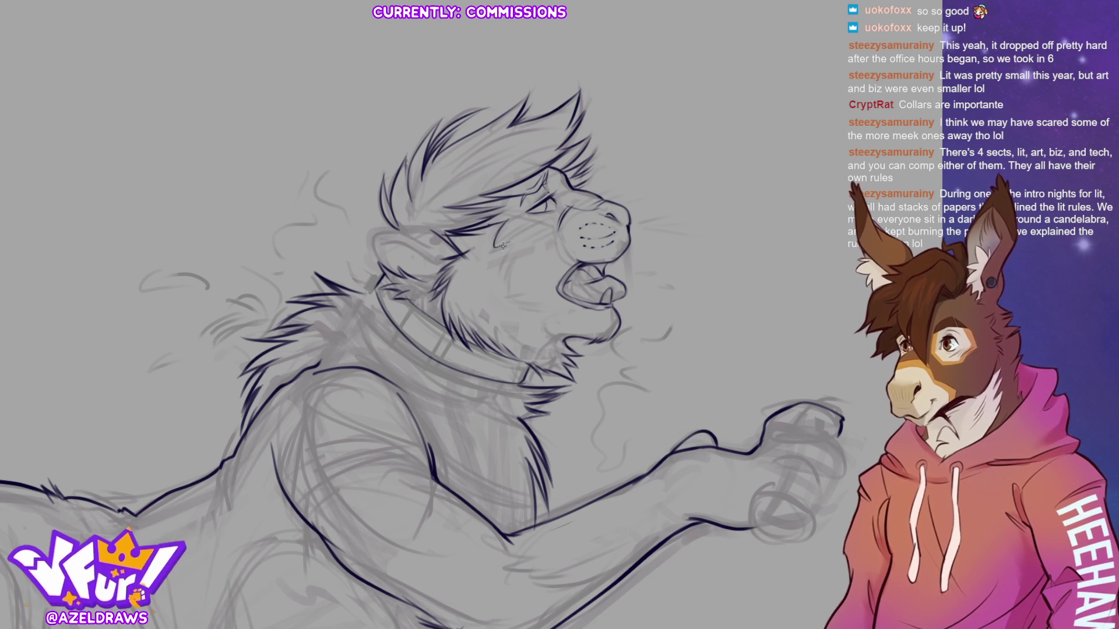
mouse_move(512, 240)
left_mouse_down()
mouse_move(497, 283)
mouse_move(565, 340)
left_mouse_up()
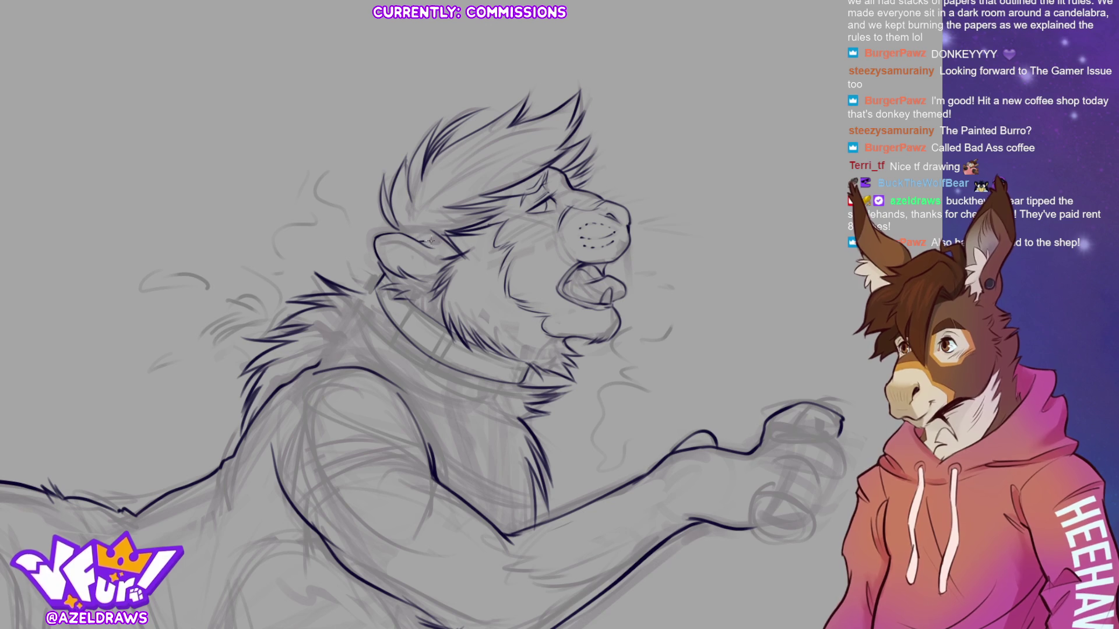
Step: Ink the ear outline, undo a neck fur stroke, and tilt the view counter-clockwise about 30°
mouse_move(376, 245)
left_mouse_down()
mouse_move(403, 244)
mouse_move(436, 264)
mouse_move(423, 270)
left_mouse_up()
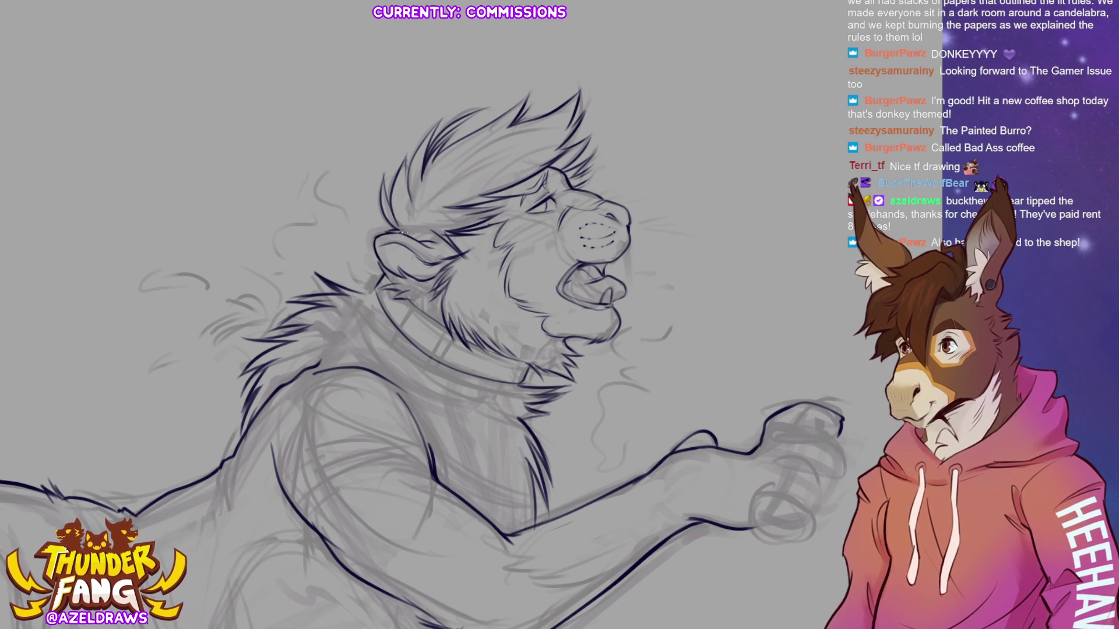
mouse_move(373, 285)
left_mouse_down()
mouse_move(364, 268)
mouse_move(357, 288)
mouse_move(357, 279)
left_mouse_up()
key("ctrl+z")
key("ctrl+z")
key("ctrl+z")
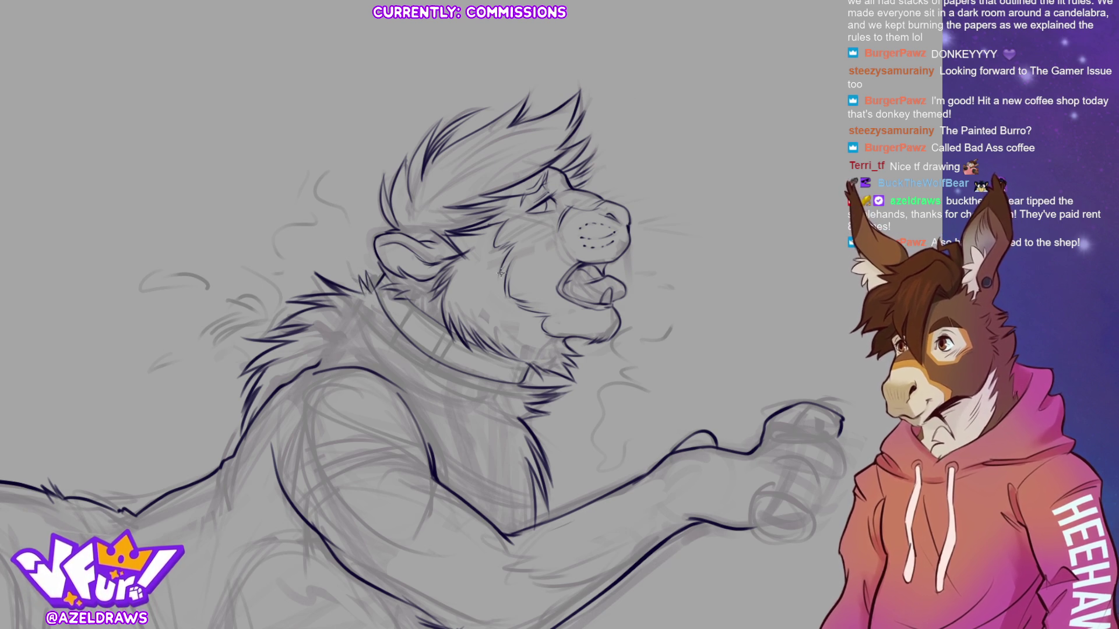
key("minus")
key("minus")
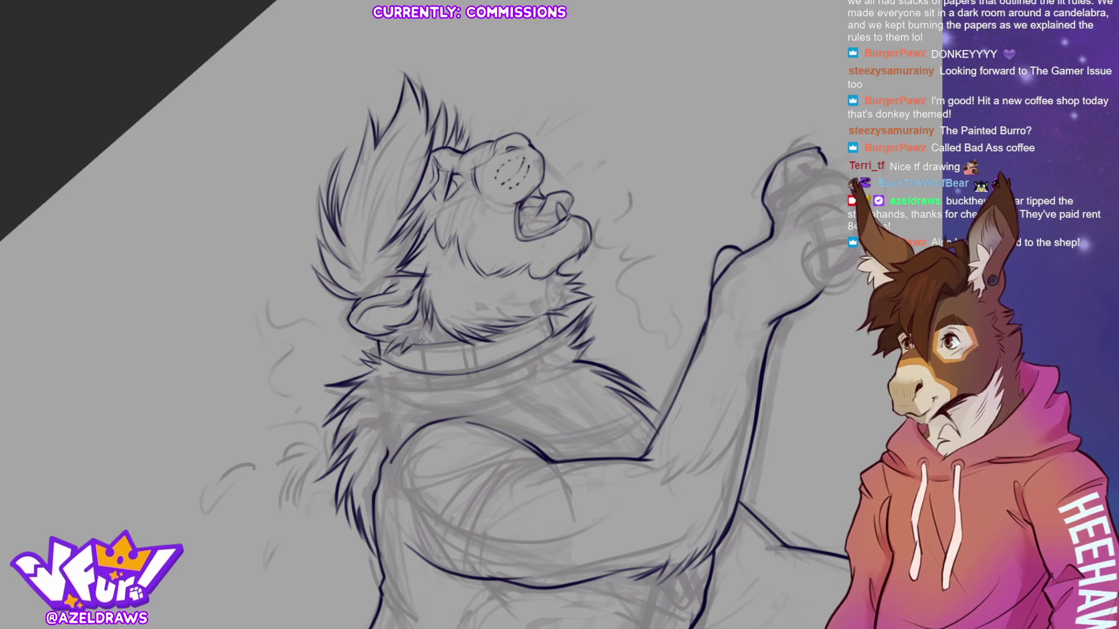
Step: Ink one long line along the collar and jaw, then reset the canvas rotation upright
mouse_move(415, 345)
left_mouse_down()
mouse_move(469, 345)
mouse_move(552, 313)
left_mouse_up()
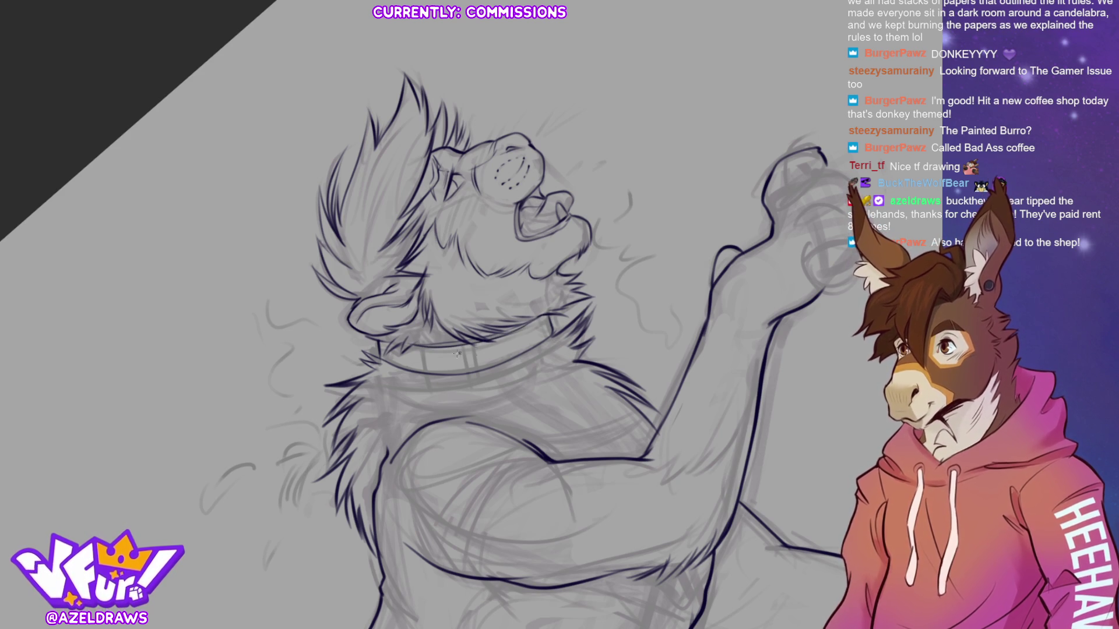
key("ctrl+at")
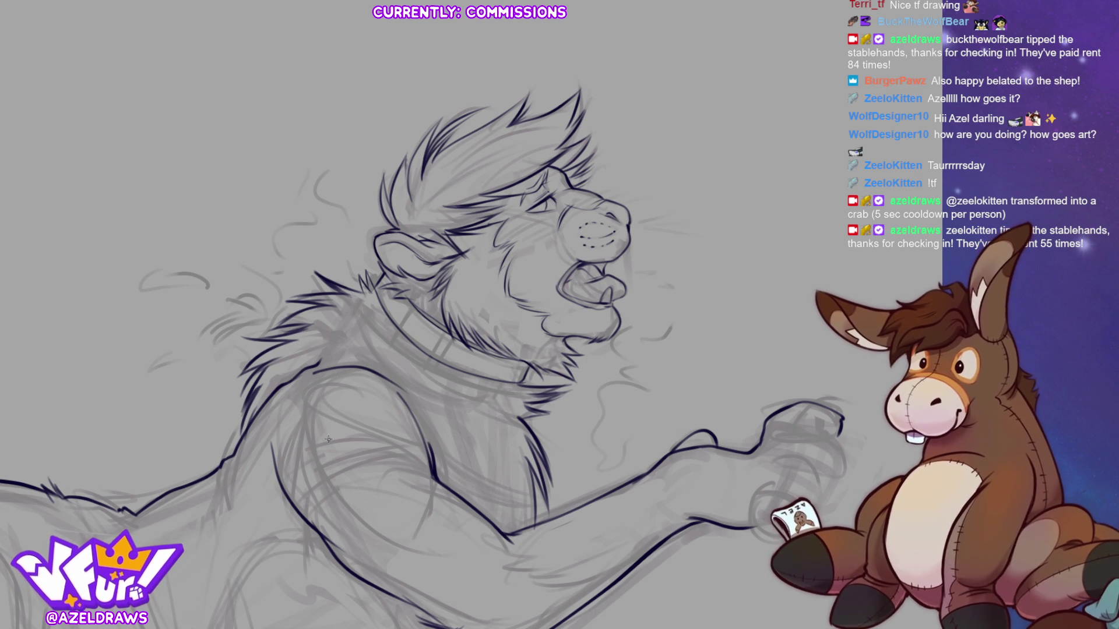
Step: Ink a short collar stroke and a long curved line along the punching arm
mouse_move(415, 314)
left_mouse_down()
mouse_move(406, 334)
mouse_move(443, 362)
left_mouse_up()
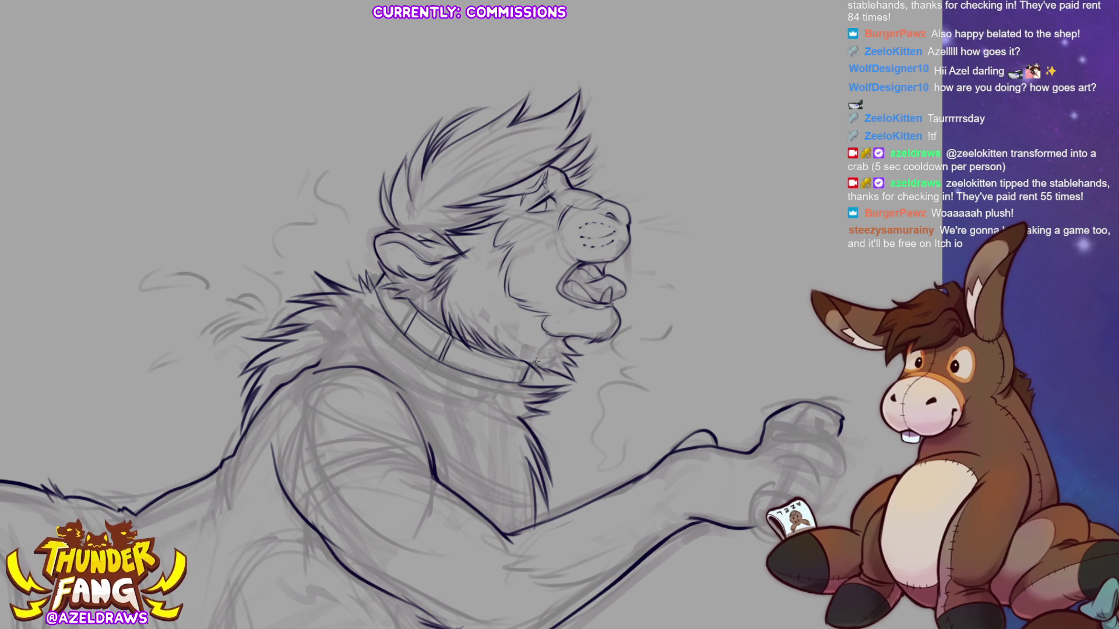
mouse_move(303, 517)
left_mouse_down()
mouse_move(302, 501)
mouse_move(366, 468)
mouse_move(443, 484)
left_mouse_up()
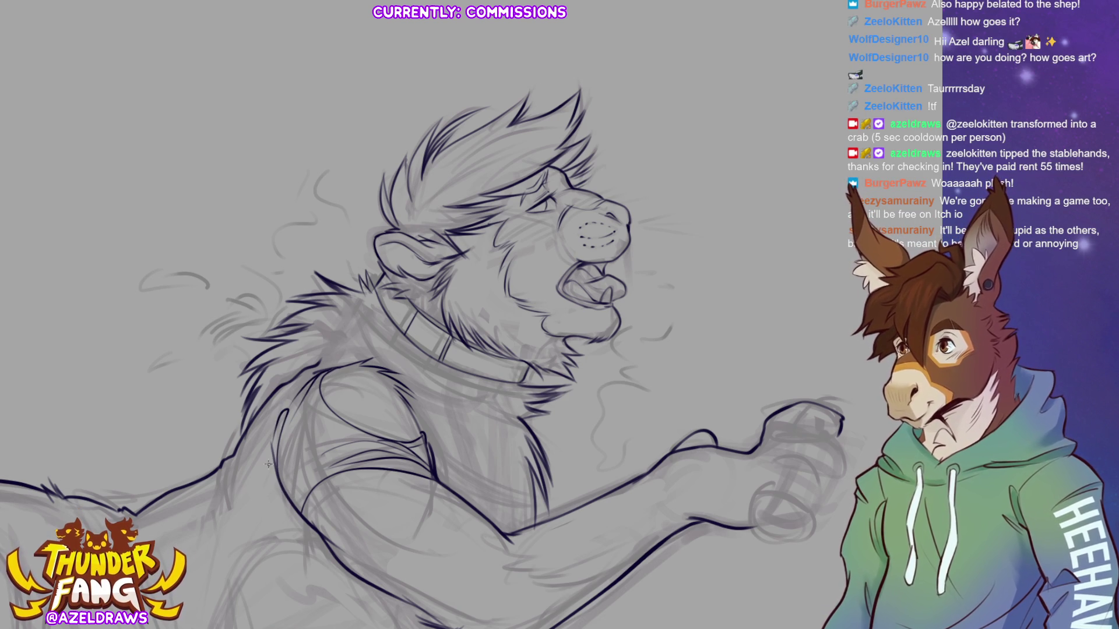
Step: Trace the back and shoulder contour, then zoom out to show the whole lion
mouse_move(287, 424)
left_mouse_down()
mouse_move(264, 489)
mouse_move(276, 493)
left_mouse_up()
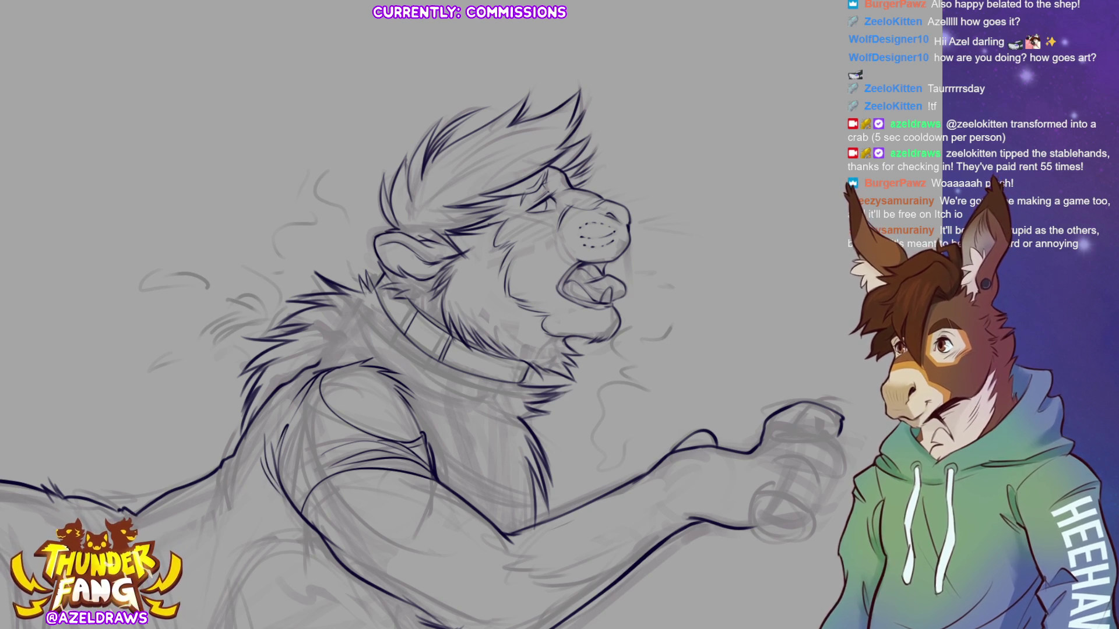
key("ctrl+minus")
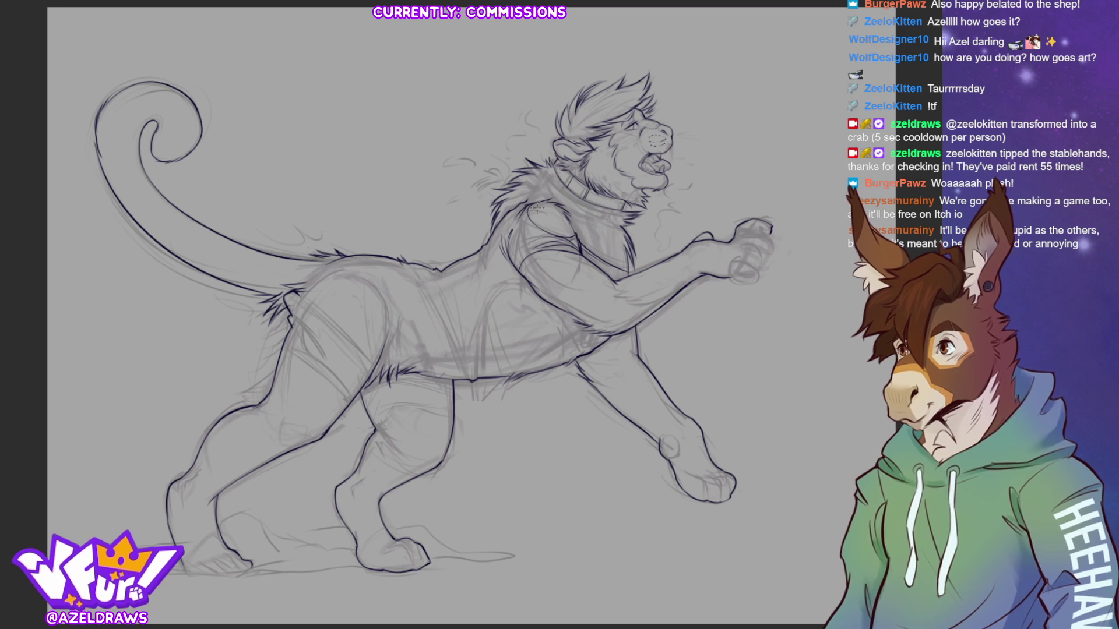
Step: Ink the belly line, redoing a too-long first stroke and reinforcing it with several passes
left_click_drag(483, 380, 487, 324)
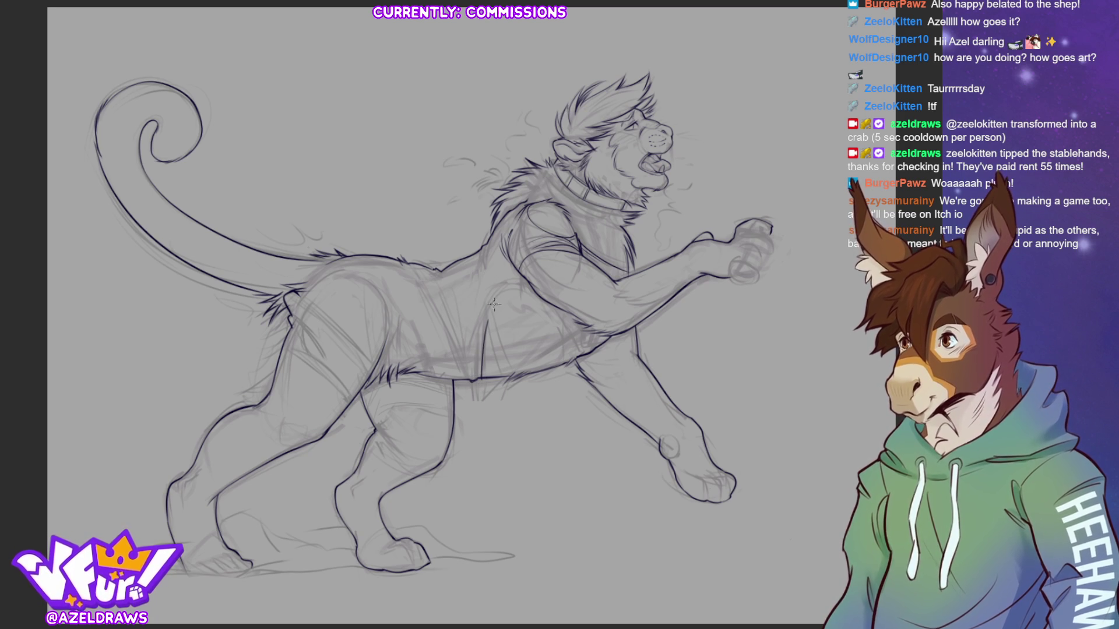
key("ctrl+z")
mouse_move(479, 382)
left_mouse_down()
mouse_move(500, 299)
mouse_move(527, 286)
left_mouse_up()
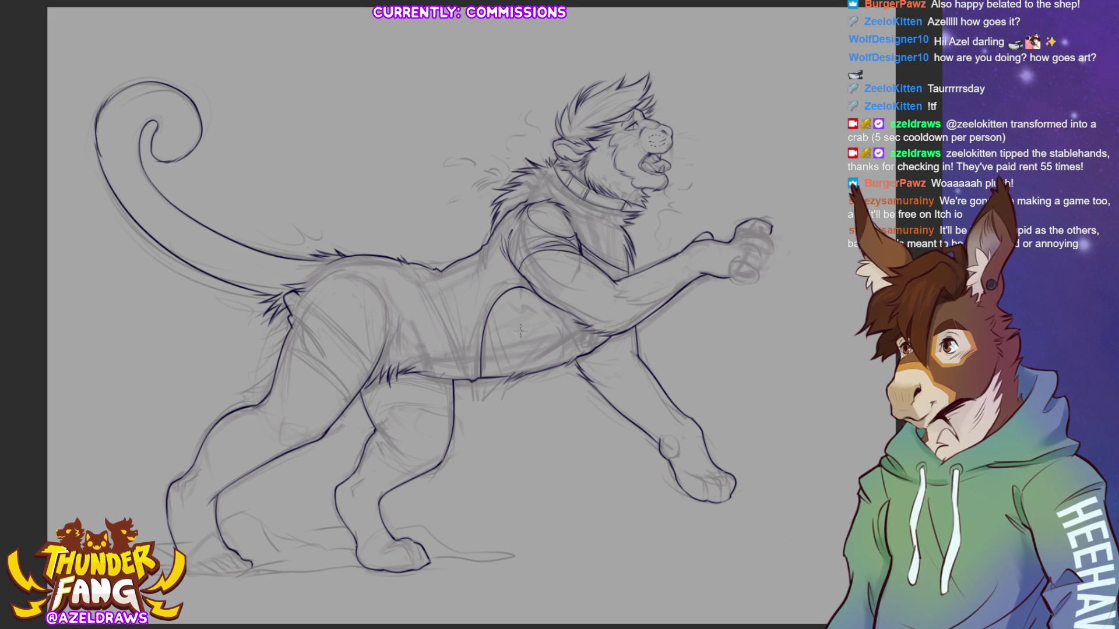
left_click_drag(490, 297, 472, 378)
left_click_drag(479, 309, 473, 376)
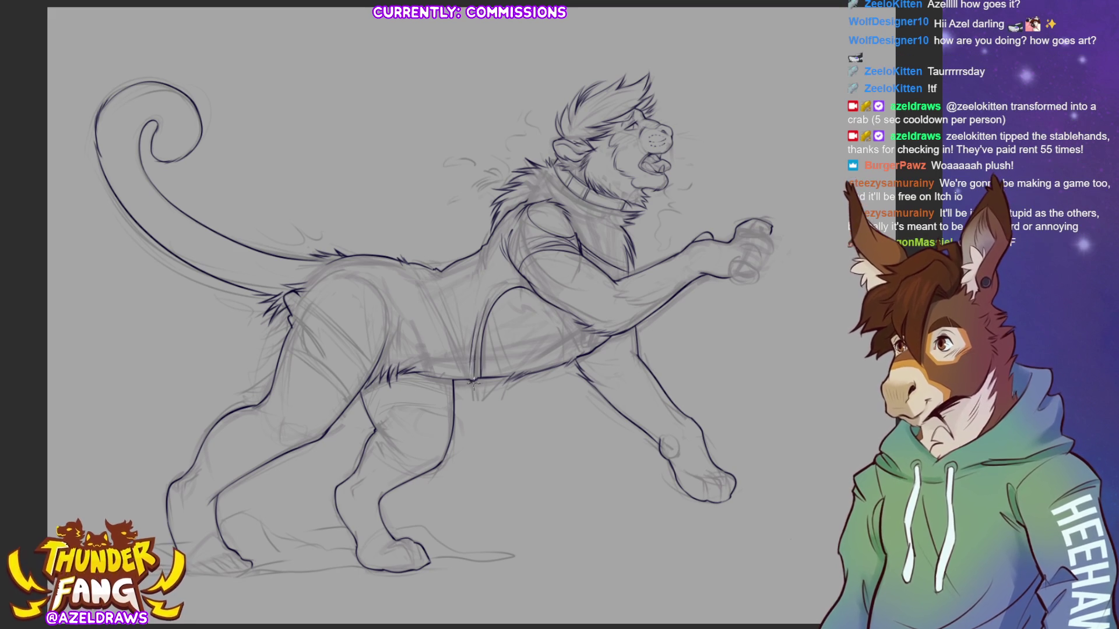
left_click_drag(456, 324, 468, 358)
left_click_drag(452, 297, 472, 380)
left_click_drag(448, 322, 472, 378)
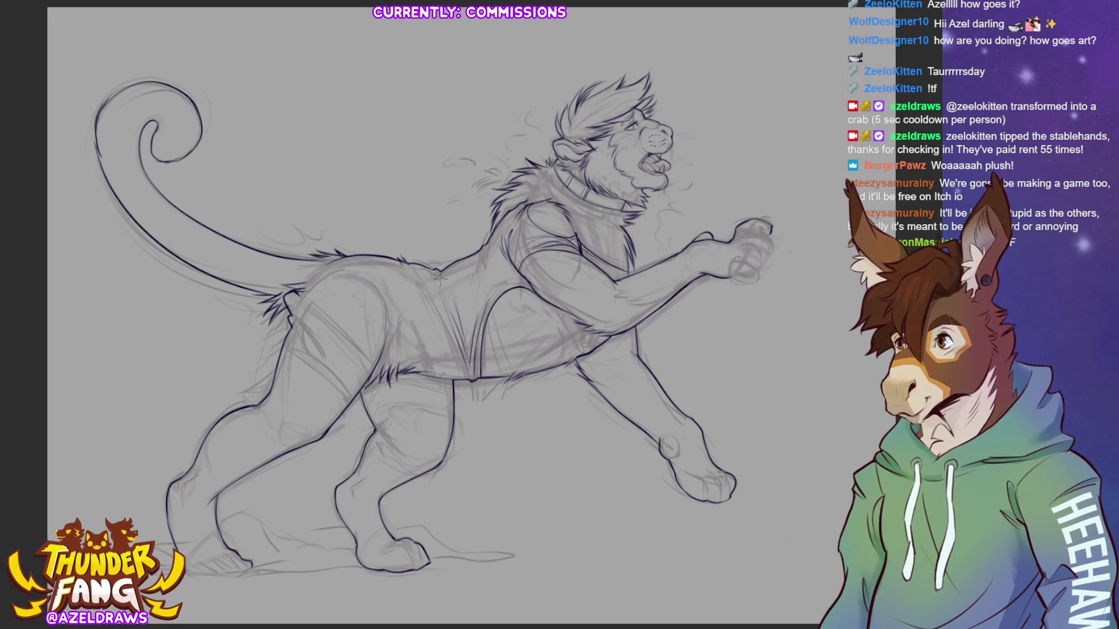
Step: Redraw the back-to-belly line after an undo, then ink the back and chest near the shoulder
left_click_drag(411, 262, 475, 393)
key("ctrl+z")
left_click_drag(411, 263, 466, 371)
left_click_drag(432, 267, 453, 308)
mouse_move(428, 265)
left_mouse_down()
mouse_move(460, 319)
mouse_move(450, 291)
left_mouse_up()
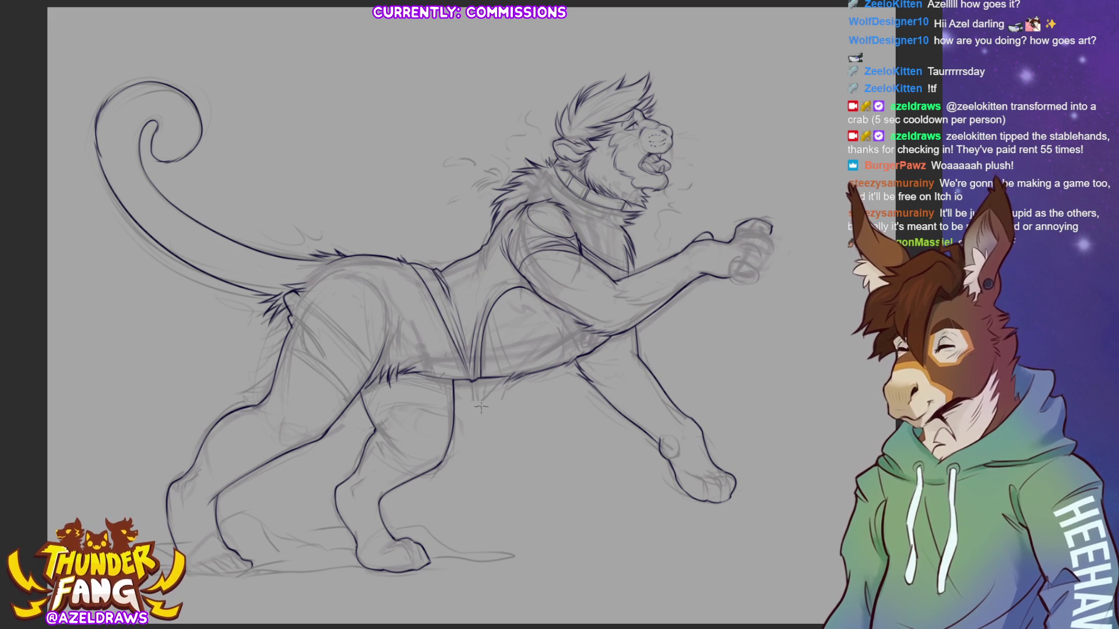
left_click_drag(479, 254, 473, 278)
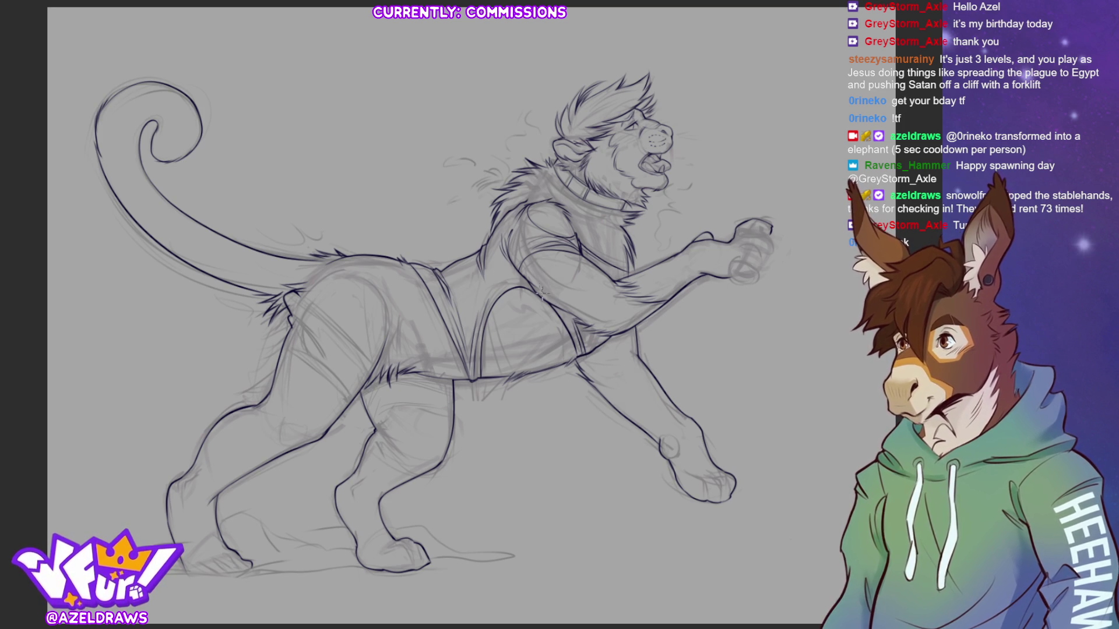
Step: Add a chest stroke, ink the hip line and fur from the tail base, and a back-foot line
left_click_drag(528, 300, 534, 311)
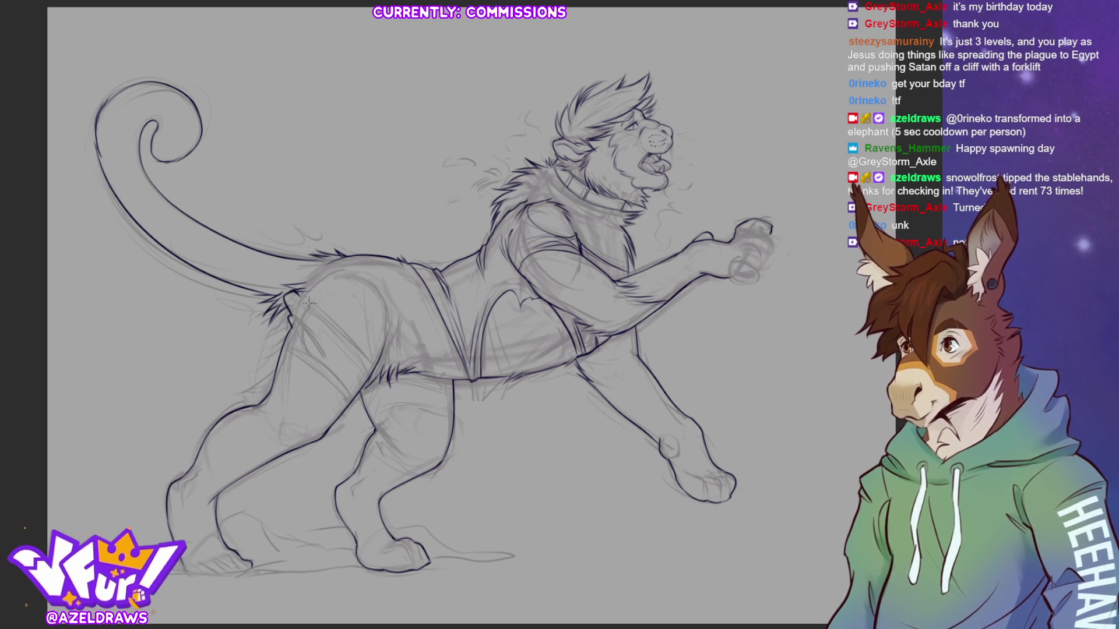
left_click_drag(291, 294, 359, 339)
left_click_drag(301, 299, 366, 352)
left_click_drag(301, 300, 360, 356)
left_click_drag(287, 308, 318, 355)
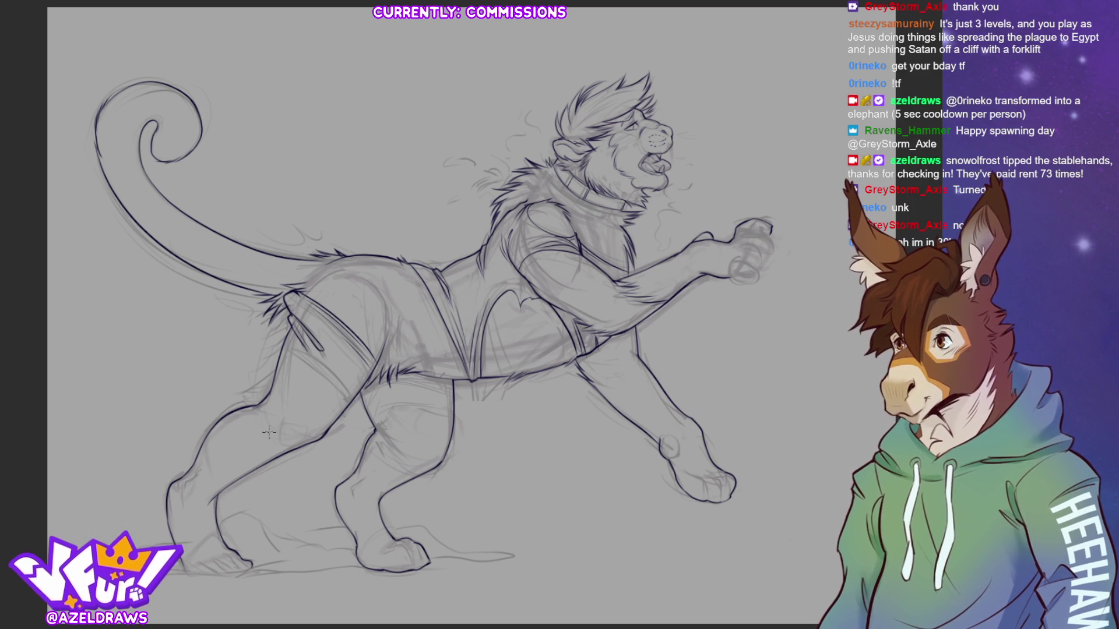
mouse_move(399, 319)
left_mouse_down()
mouse_move(386, 361)
mouse_move(405, 353)
left_mouse_up()
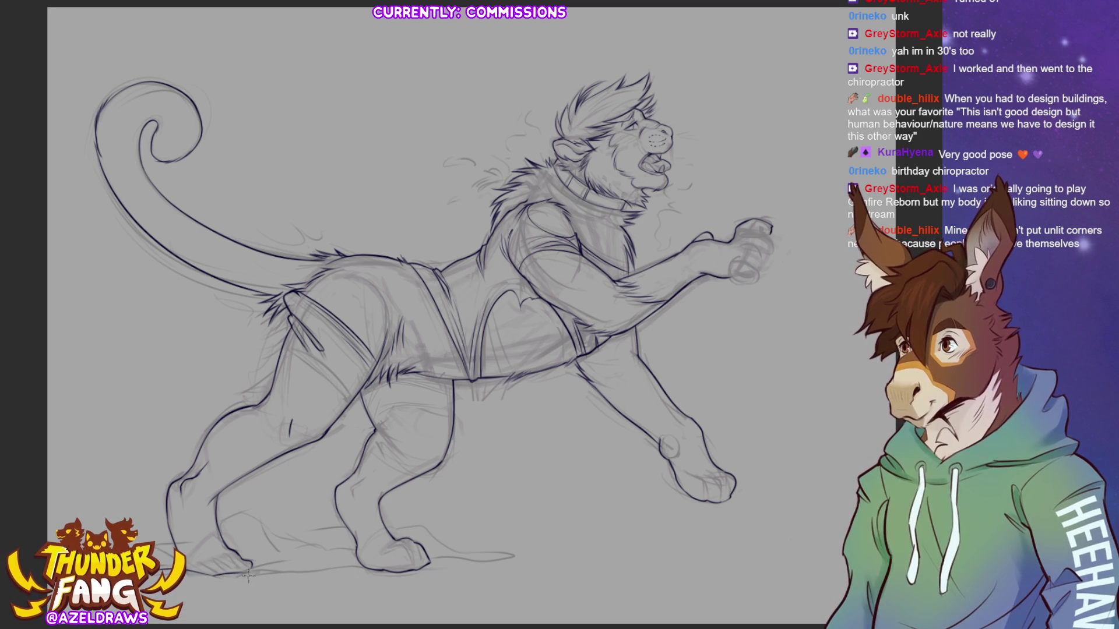
mouse_move(288, 558)
left_mouse_down()
mouse_move(251, 566)
mouse_move(271, 553)
left_mouse_up()
Step: Undo the misplaced back-foot stroke and zoom in on the drawing
key("ctrl+z")
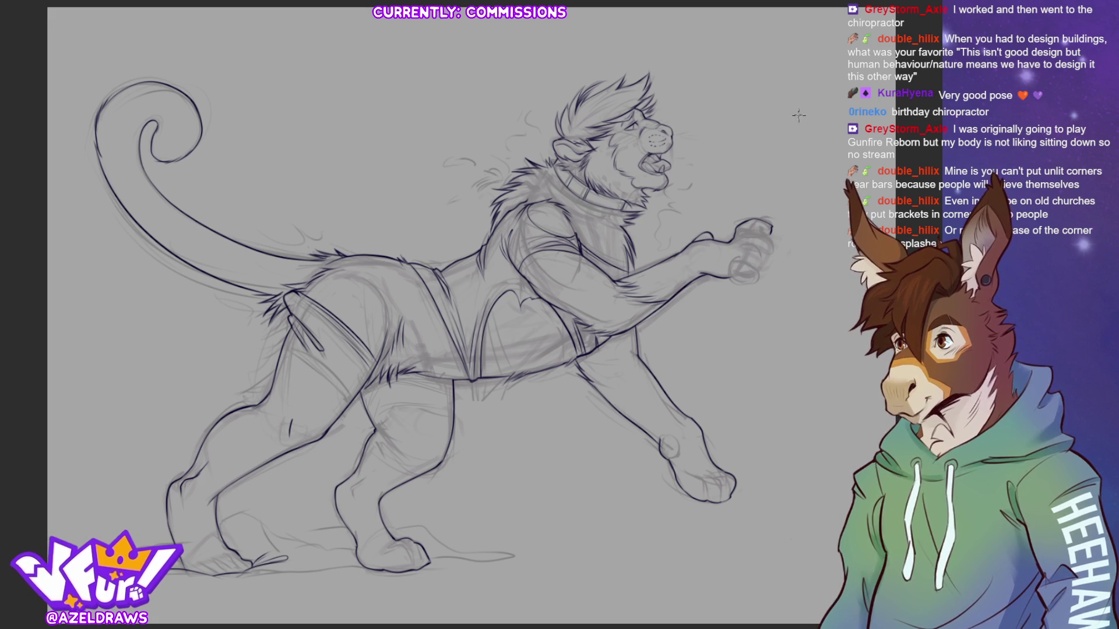
key("ctrl+plus")
Step: Draw whiskers beside the lion's muzzle and breath strokes in front of its roaring mouth
key("ctrl+minus")
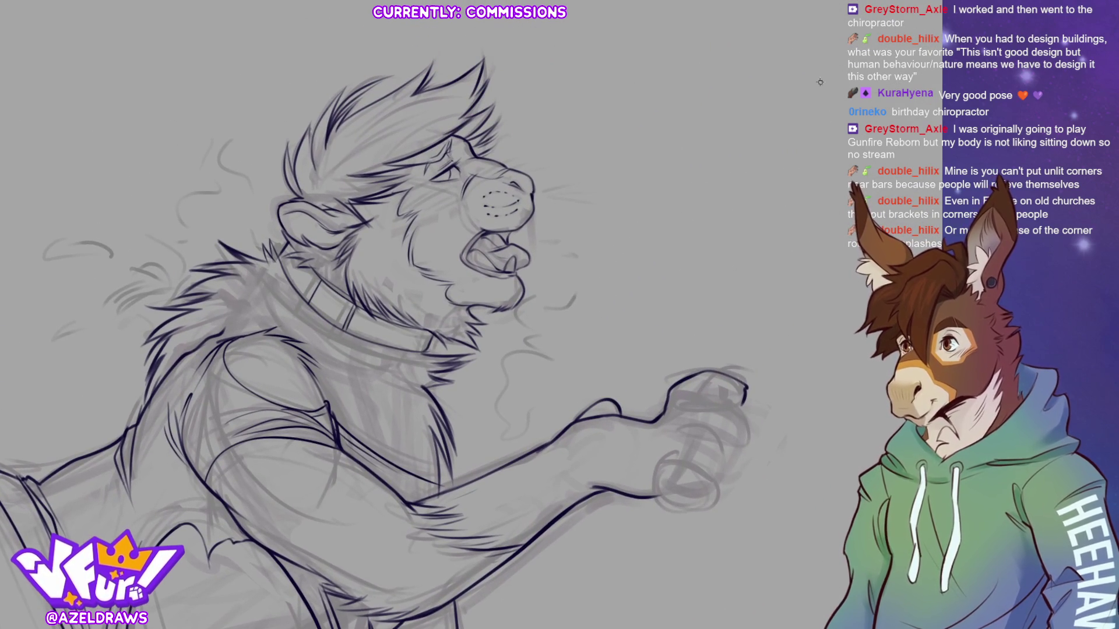
mouse_move(547, 190)
left_mouse_down()
mouse_move(592, 194)
mouse_move(580, 202)
left_mouse_up()
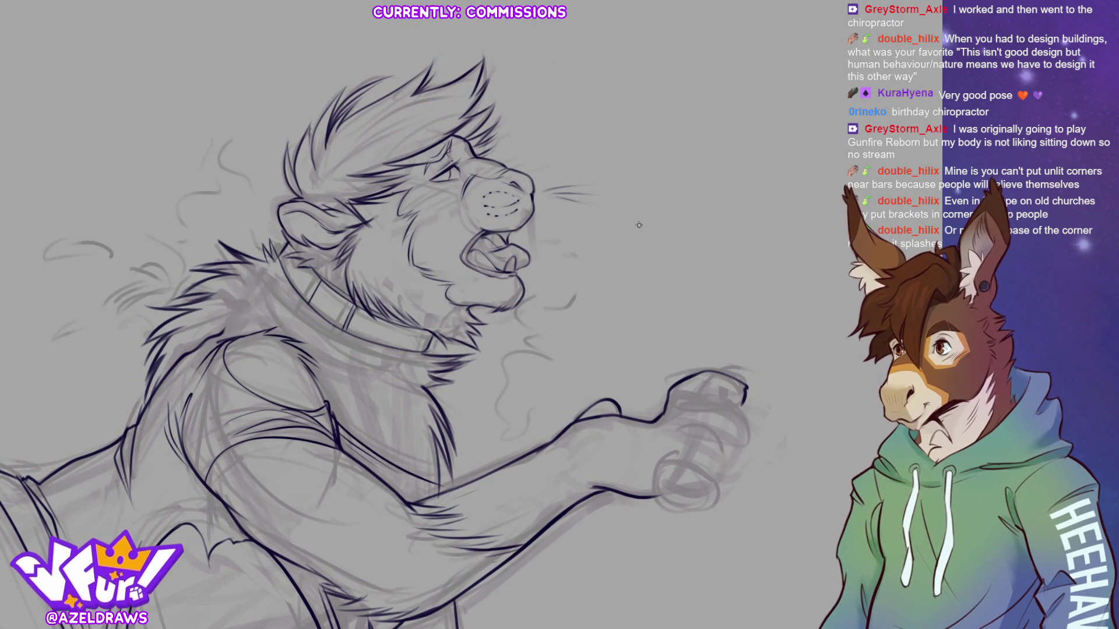
left_click_drag(535, 241, 562, 253)
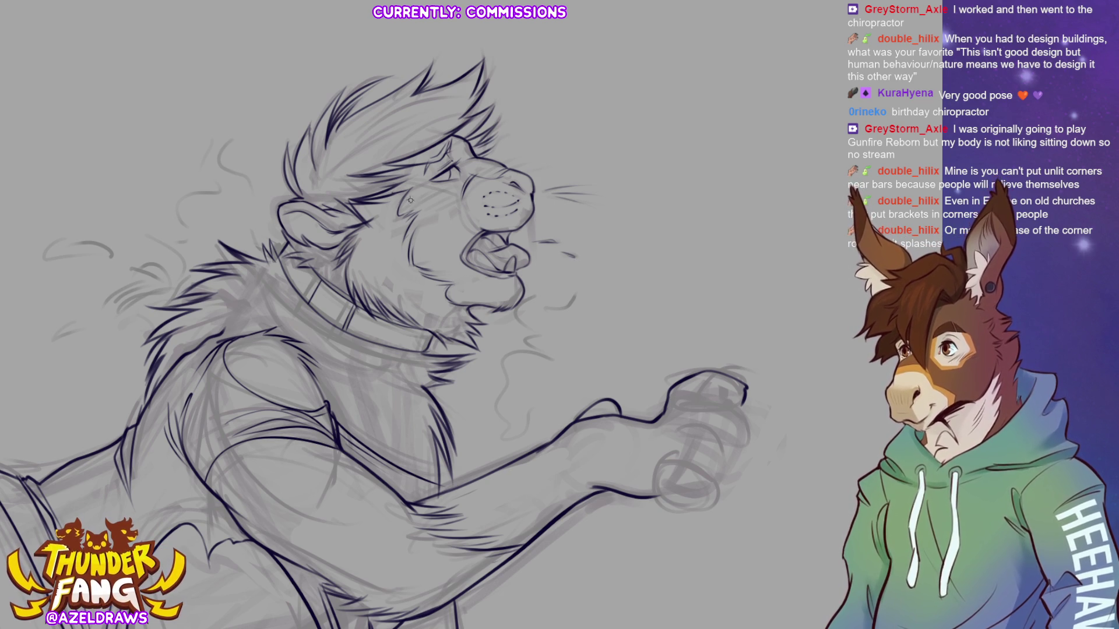
Step: Ink short fur strokes across the lion's cheek and inside its ear
mouse_move(403, 200)
left_mouse_down()
mouse_move(434, 185)
mouse_move(402, 209)
mouse_move(457, 203)
left_mouse_up()
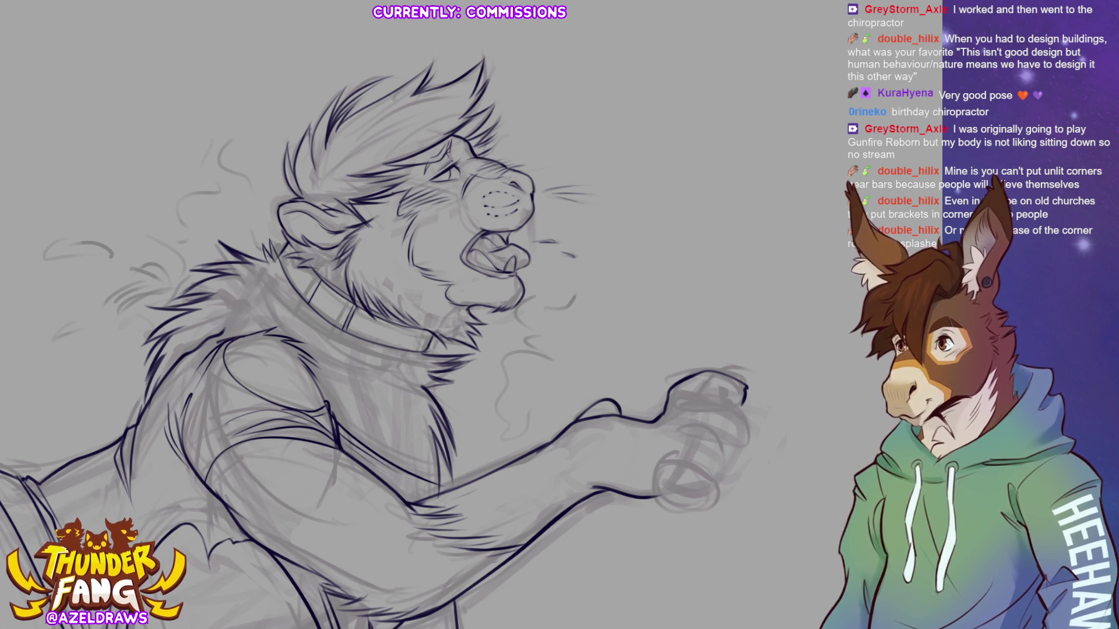
left_click_drag(306, 216, 316, 235)
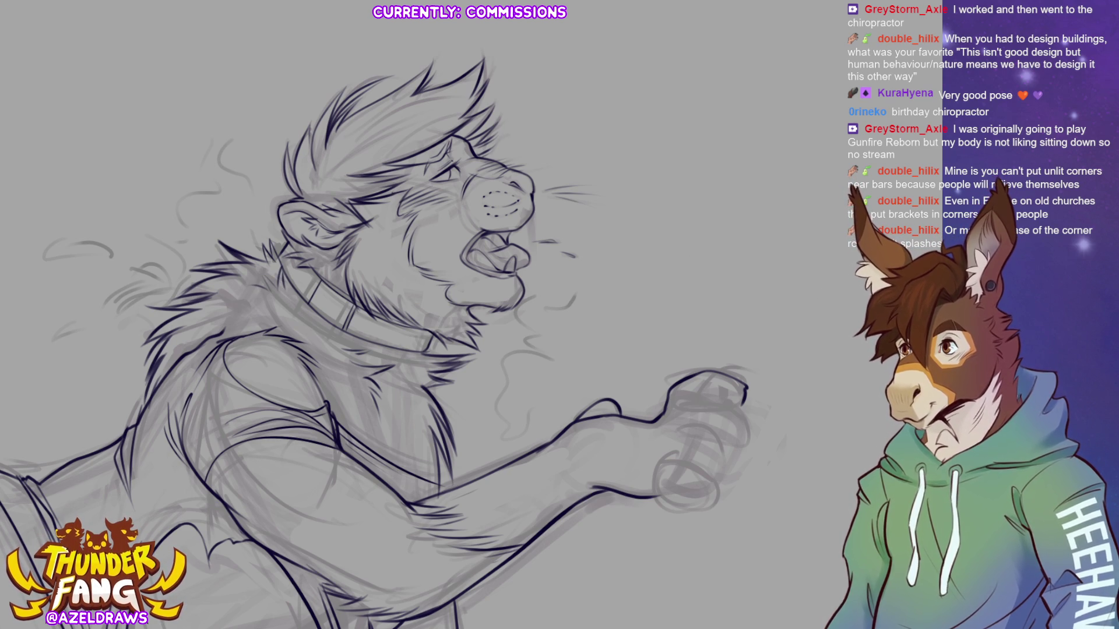
key("ctrl+0")
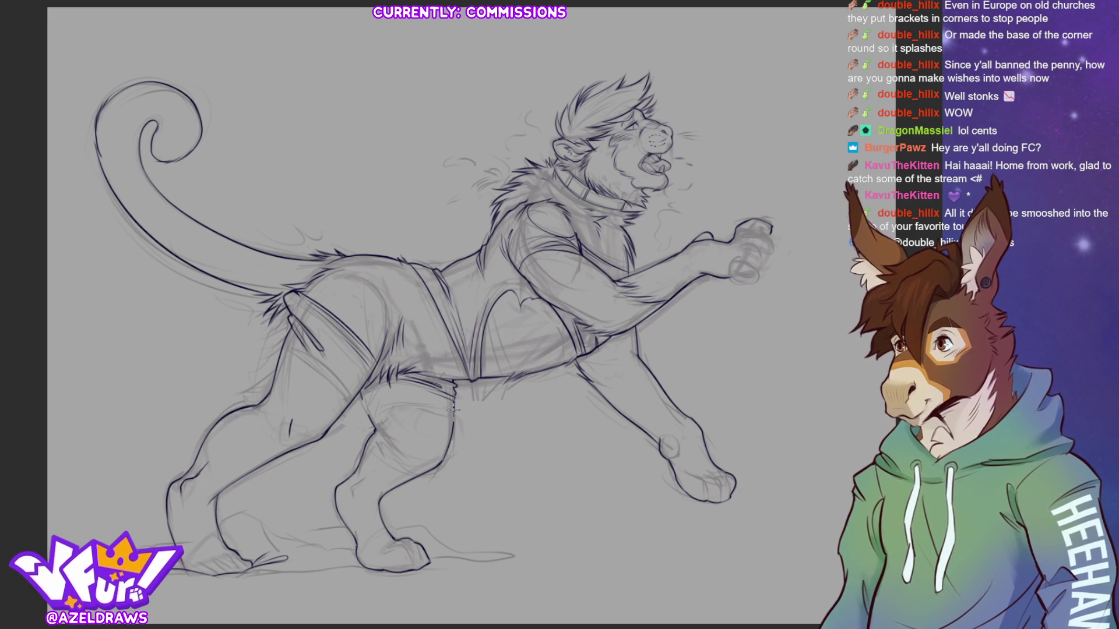
Step: Ink a stroke across the hind thigh and begin fur along its back
left_click_drag(453, 421, 384, 404)
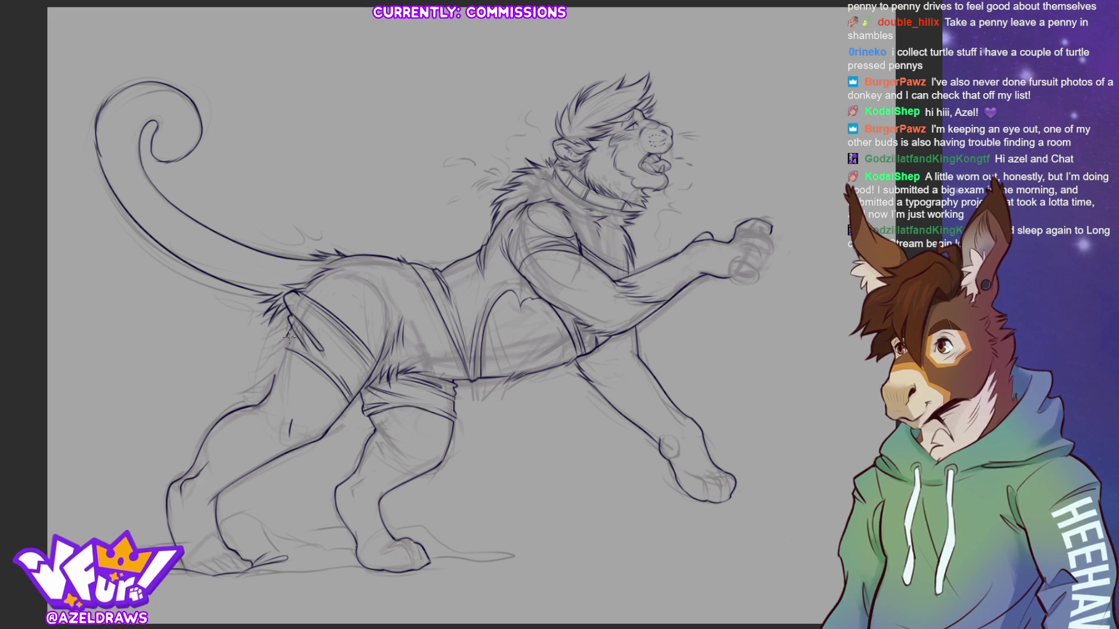
mouse_move(290, 345)
left_mouse_down()
mouse_move(259, 352)
mouse_move(261, 369)
mouse_move(275, 356)
mouse_move(271, 381)
mouse_move(286, 365)
left_mouse_up()
Step: Add a short stroke low on the thigh and more fur tufts along its back edge
left_click_drag(290, 424, 289, 439)
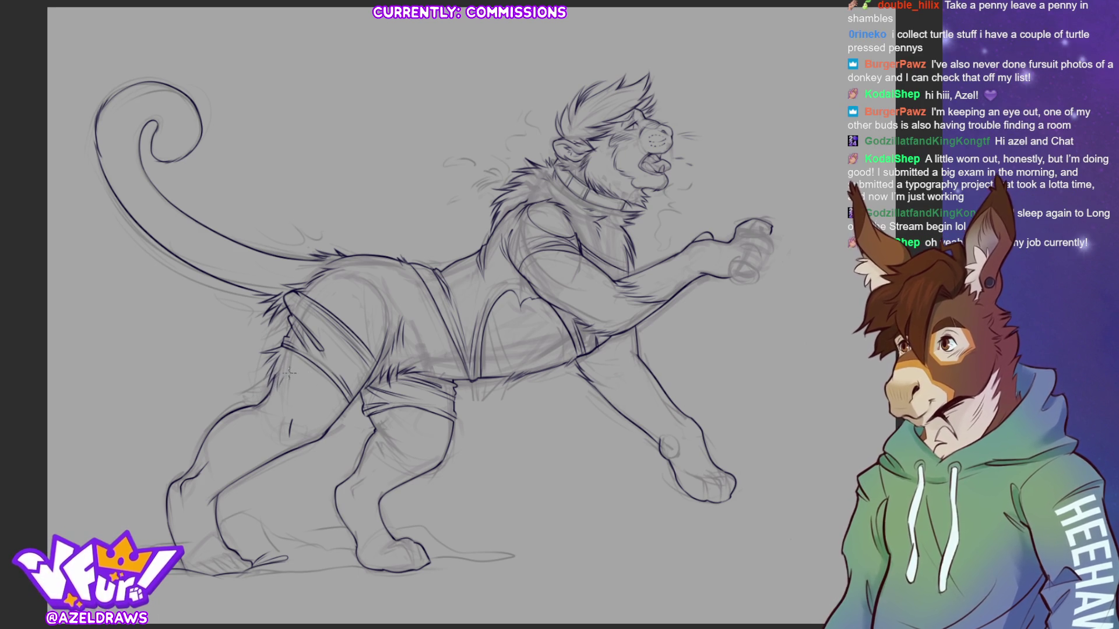
mouse_move(304, 373)
left_mouse_down()
mouse_move(314, 362)
mouse_move(278, 397)
left_mouse_up()
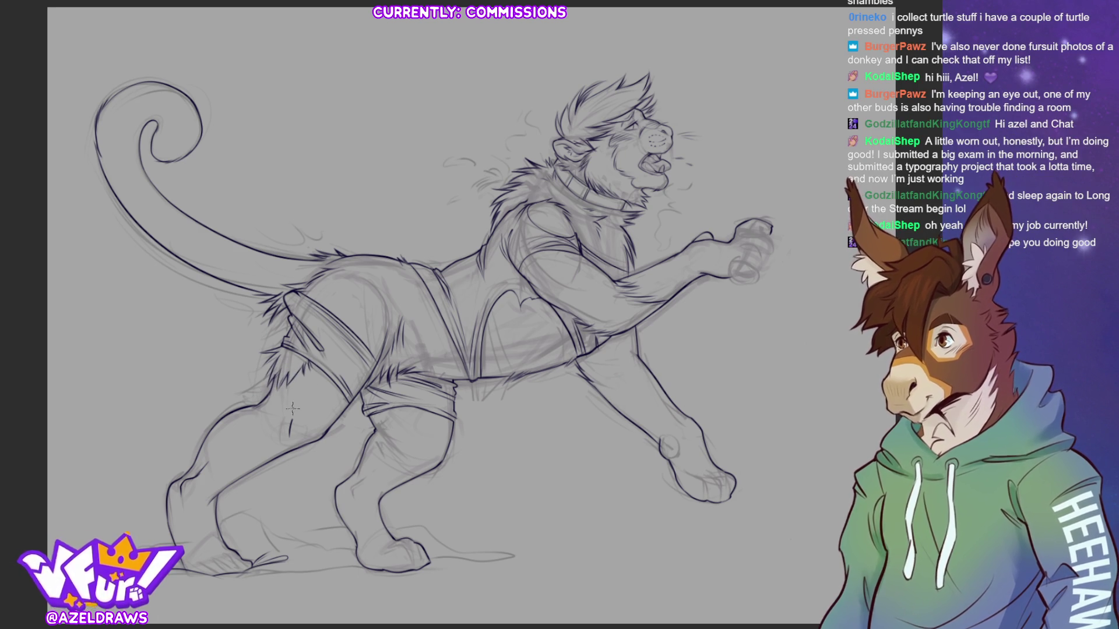
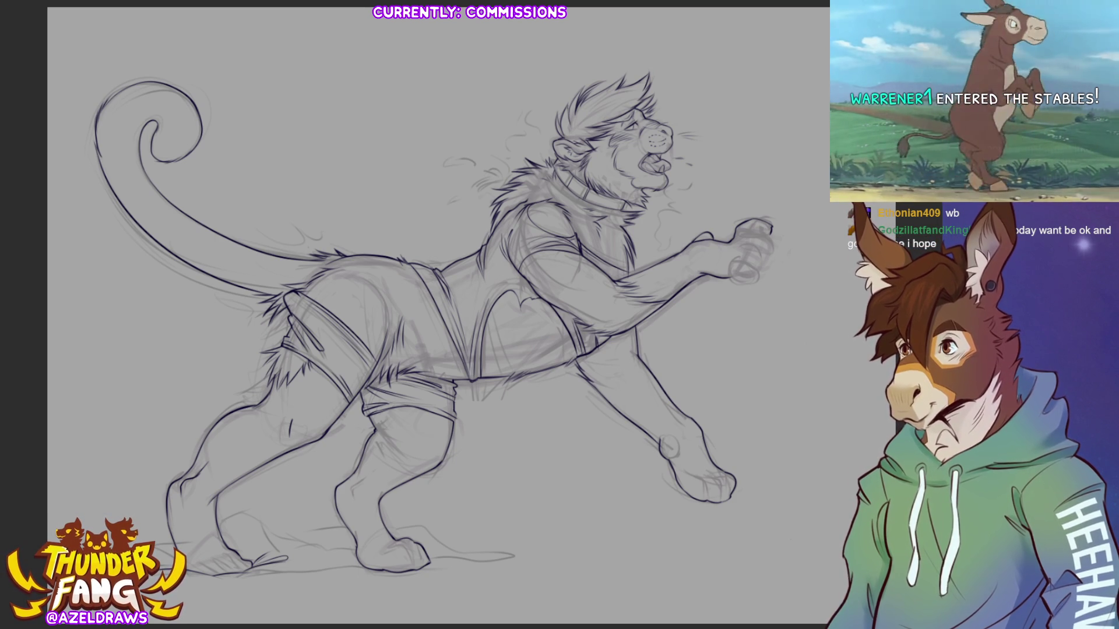
Step: Zoom in on the reaching arm and paw, then fit the whole drawing to check the figure
scroll(408, 315, "up", 5)
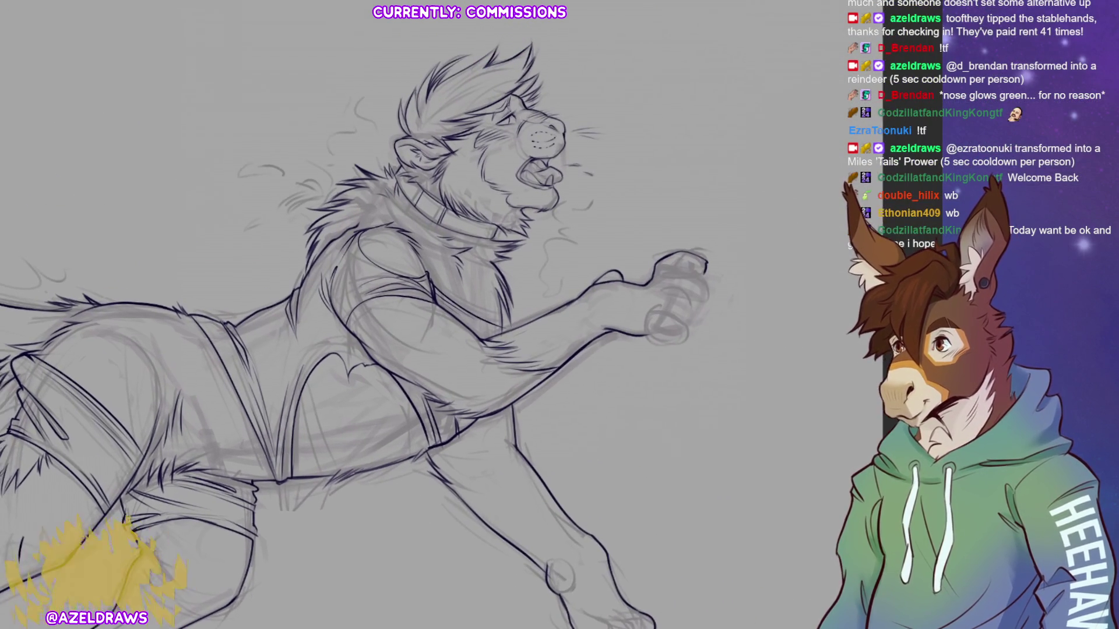
scroll(408, 315, "up", 1)
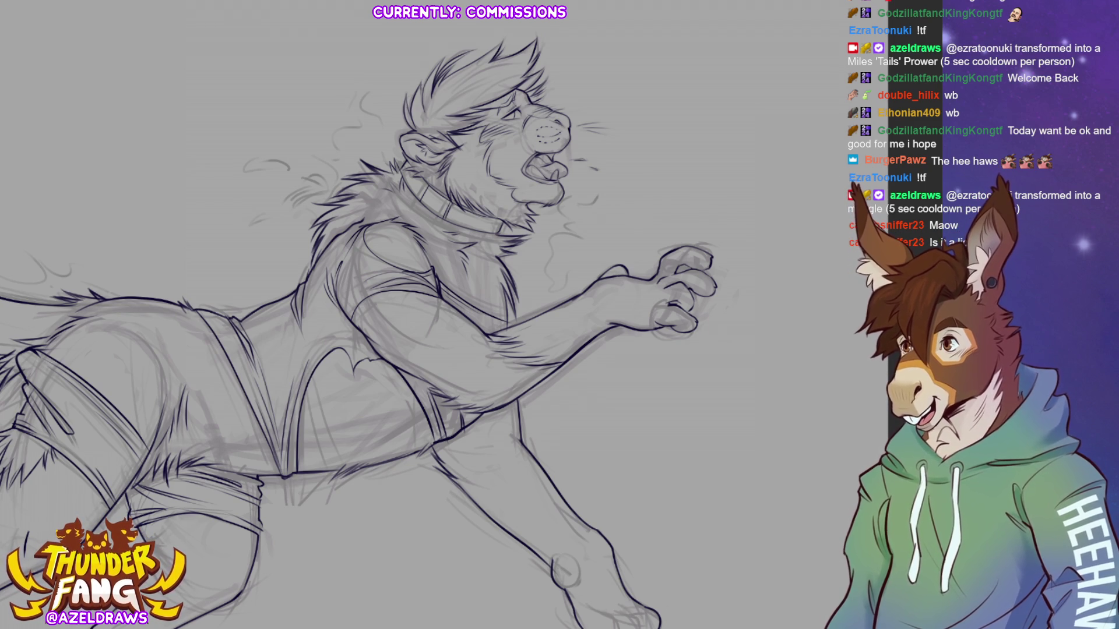
key("ctrl+0")
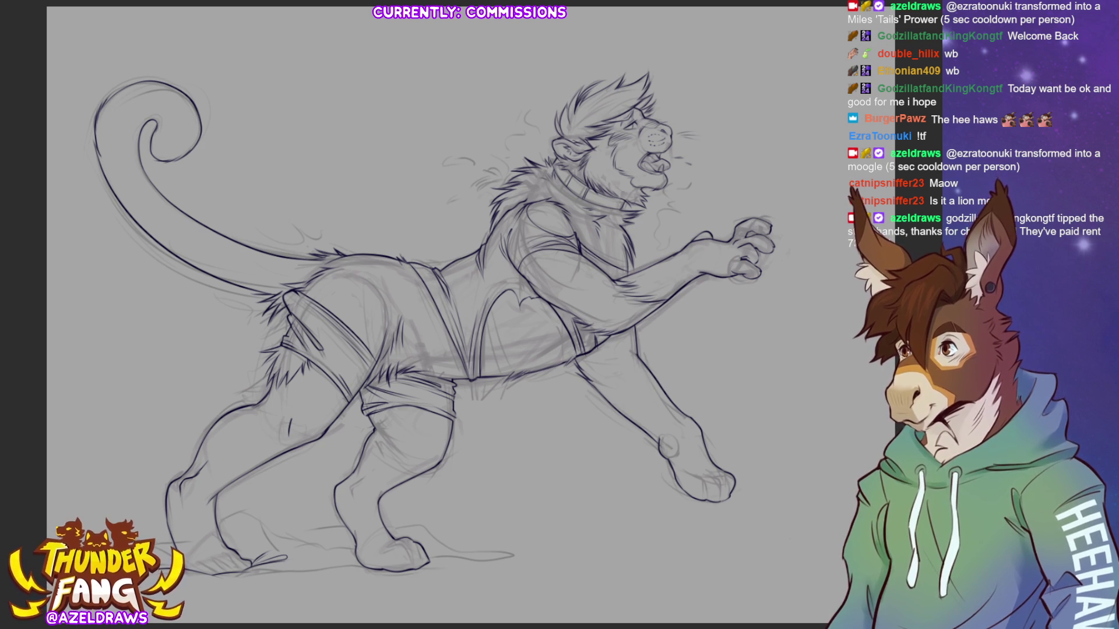
Step: Zoom in and back out around the lion's chest, belly and front leg
scroll(787, 116, "up", 5)
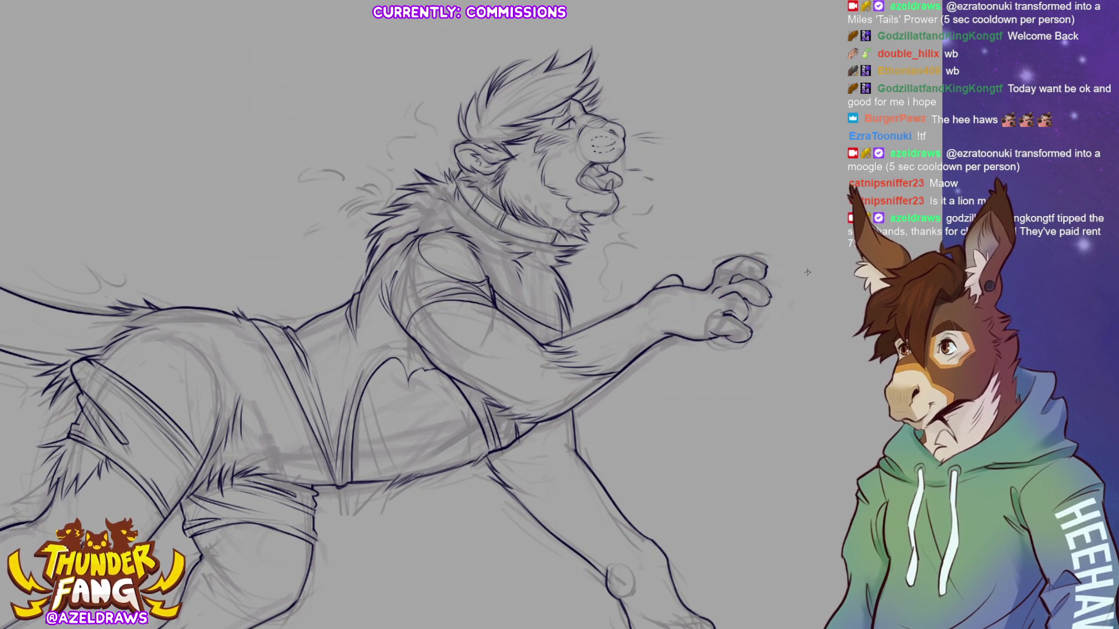
scroll(387, 315, "down", 3)
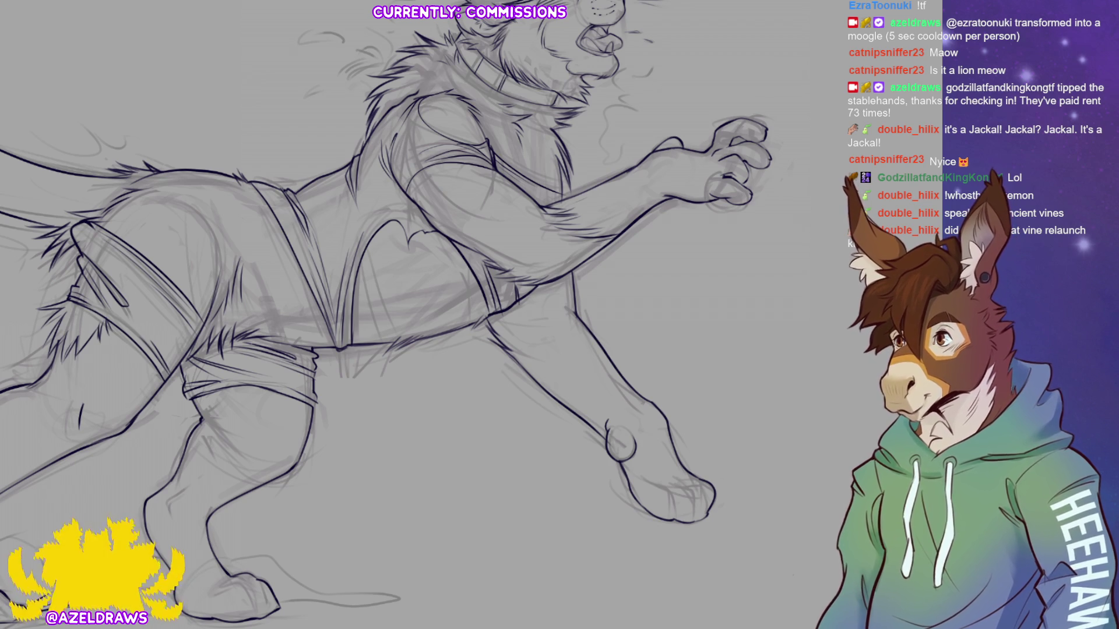
Step: Ink the lower foot's toe contours, redrawing rough strokes, then start the torso's side line
mouse_move(408, 315)
left_mouse_down()
mouse_move(454, 391)
mouse_move(437, 350)
left_mouse_up()
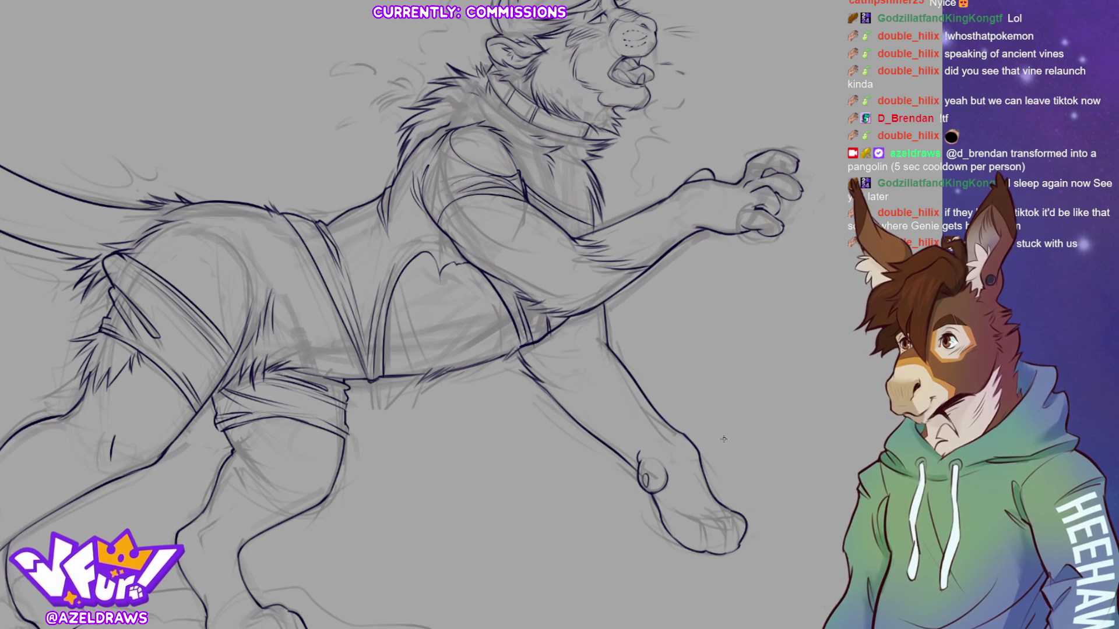
mouse_move(686, 510)
left_mouse_down()
mouse_move(706, 521)
mouse_move(707, 542)
mouse_move(717, 516)
mouse_move(726, 525)
mouse_move(726, 551)
left_mouse_up()
left_click_drag(729, 513, 736, 551)
mouse_move(706, 546)
left_mouse_down()
mouse_move(703, 520)
mouse_move(727, 540)
left_mouse_up()
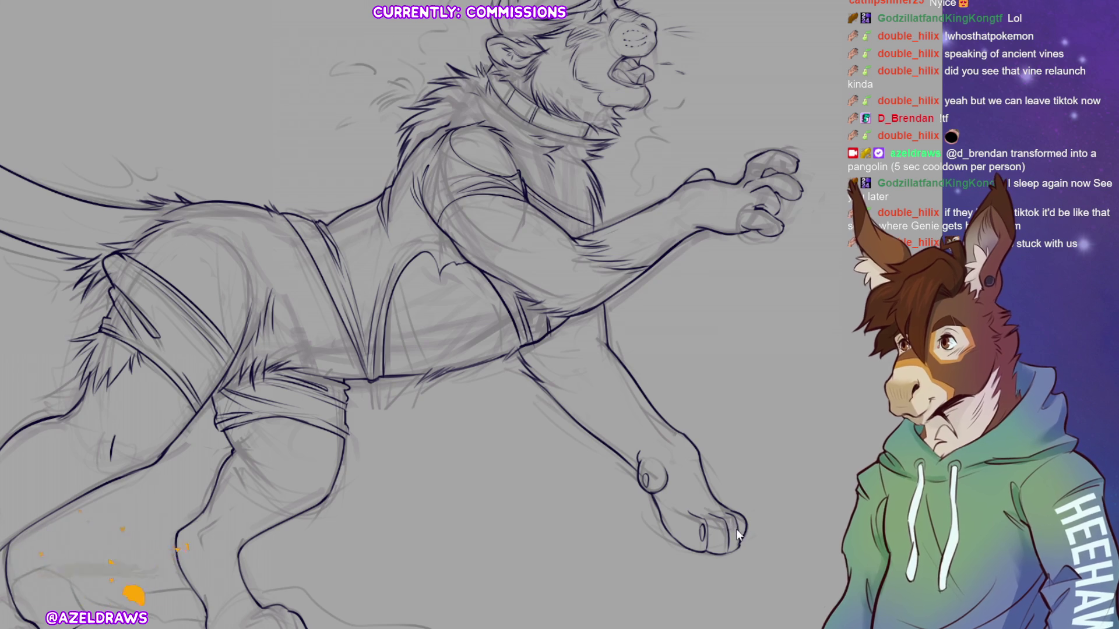
key("ctrl+z")
key("ctrl+z")
mouse_move(703, 532)
left_mouse_down()
mouse_move(704, 544)
mouse_move(732, 539)
left_mouse_up()
key("ctrl+z")
key("ctrl+z")
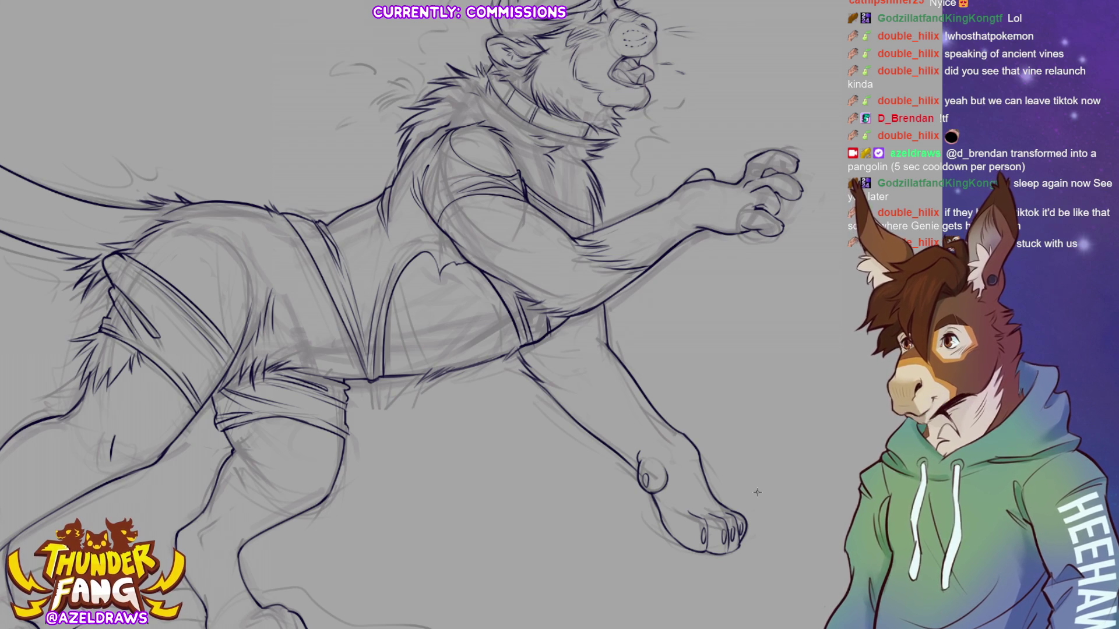
mouse_move(408, 314)
left_mouse_down()
mouse_move(466, 408)
mouse_move(475, 469)
left_mouse_up()
left_click_drag(456, 368, 484, 457)
Step: Continue the torso contour and add short fur strokes on the torso and shoulder
left_click_drag(440, 418, 463, 470)
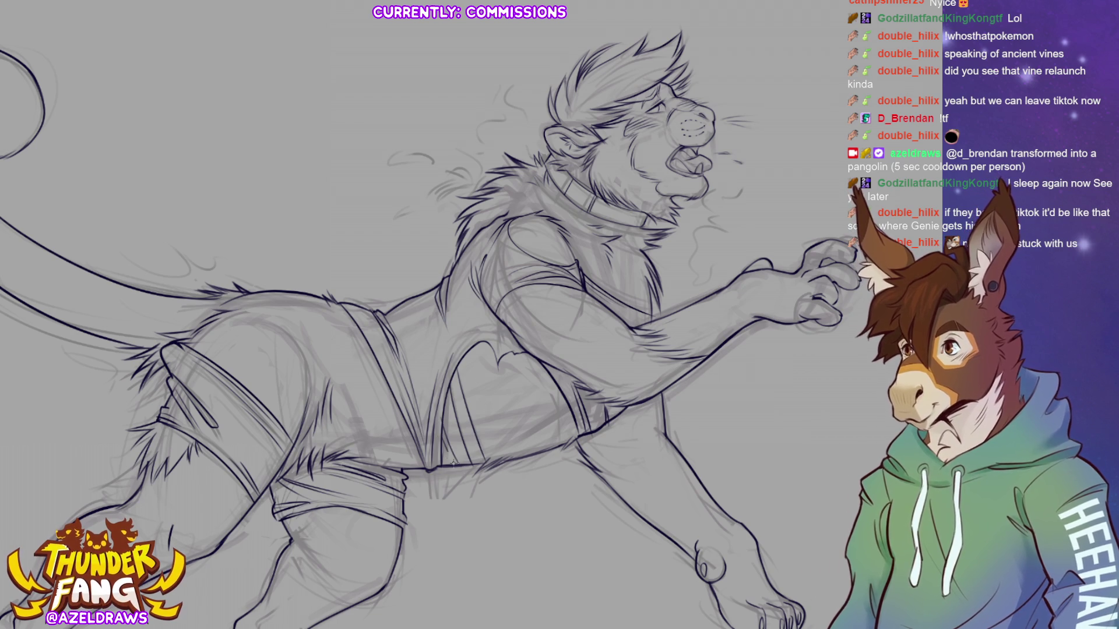
left_click_drag(561, 394, 568, 451)
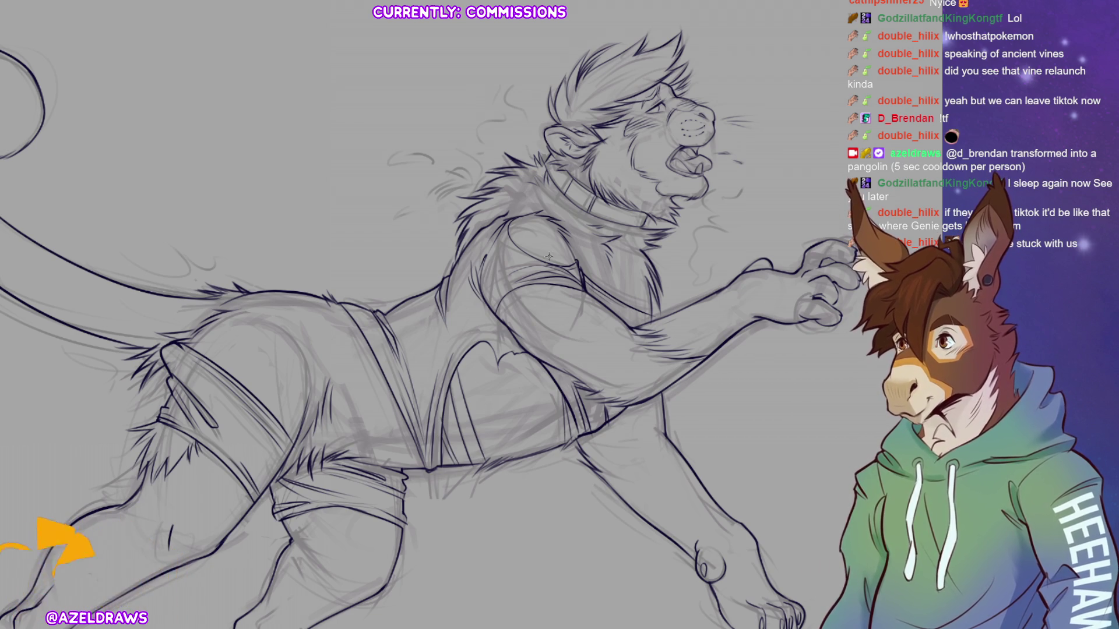
mouse_move(535, 262)
left_mouse_down()
mouse_move(579, 252)
mouse_move(569, 258)
left_mouse_up()
key("ctrl+z")
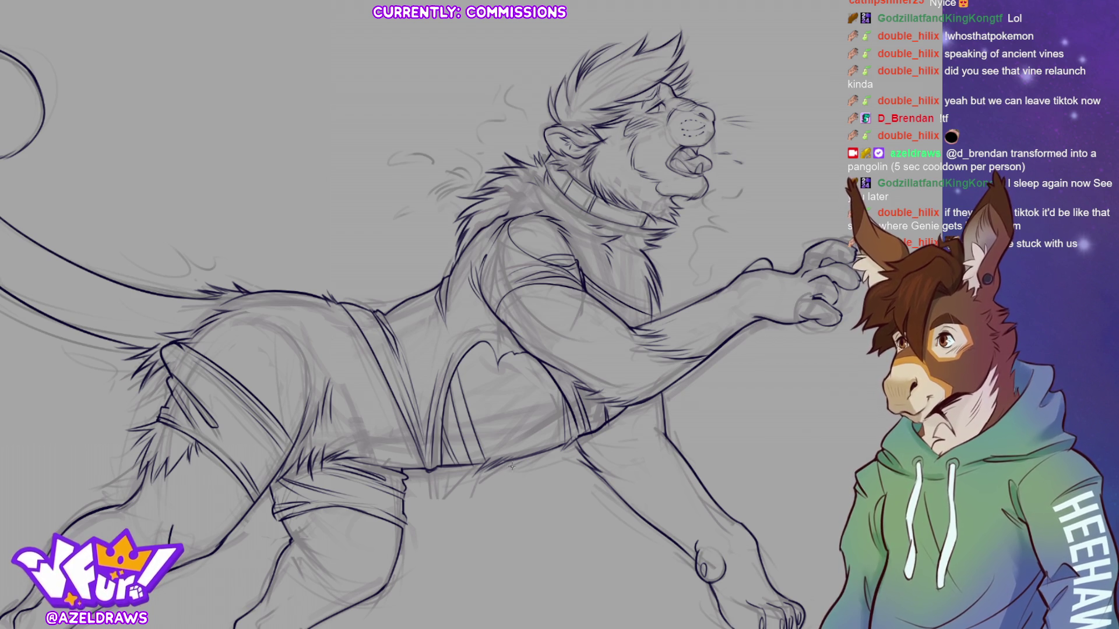
Step: Add dark fur tufts under the belly and a line on the shorts near the hip
mouse_move(449, 474)
left_mouse_down()
mouse_move(447, 510)
mouse_move(500, 471)
left_mouse_up()
key("ctrl+z")
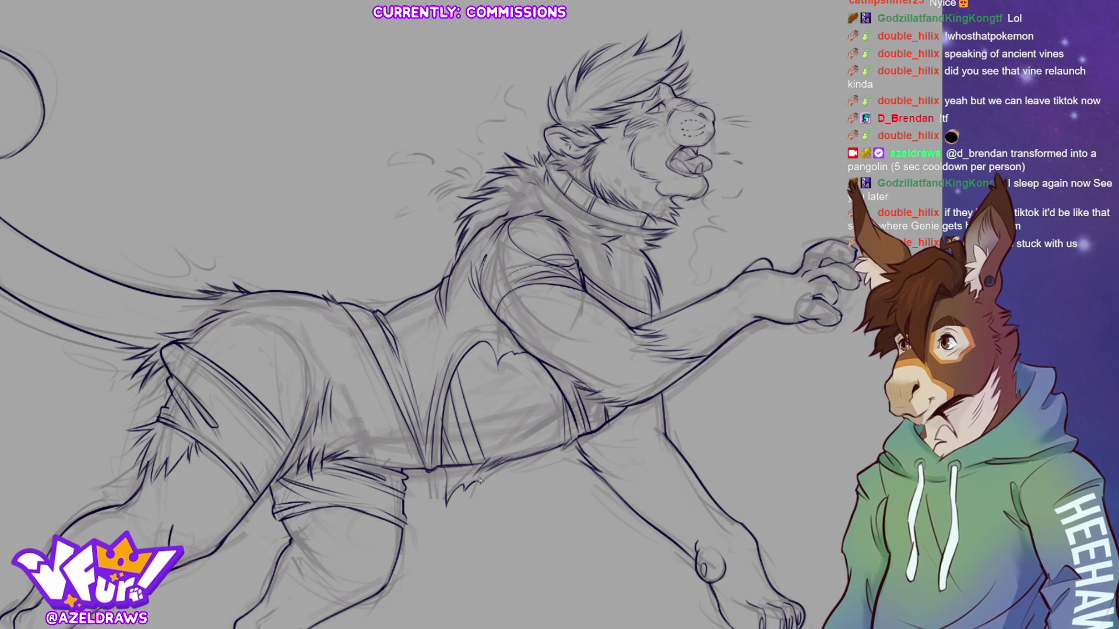
mouse_move(504, 473)
left_mouse_down()
mouse_move(513, 465)
mouse_move(515, 488)
mouse_move(534, 453)
left_mouse_up()
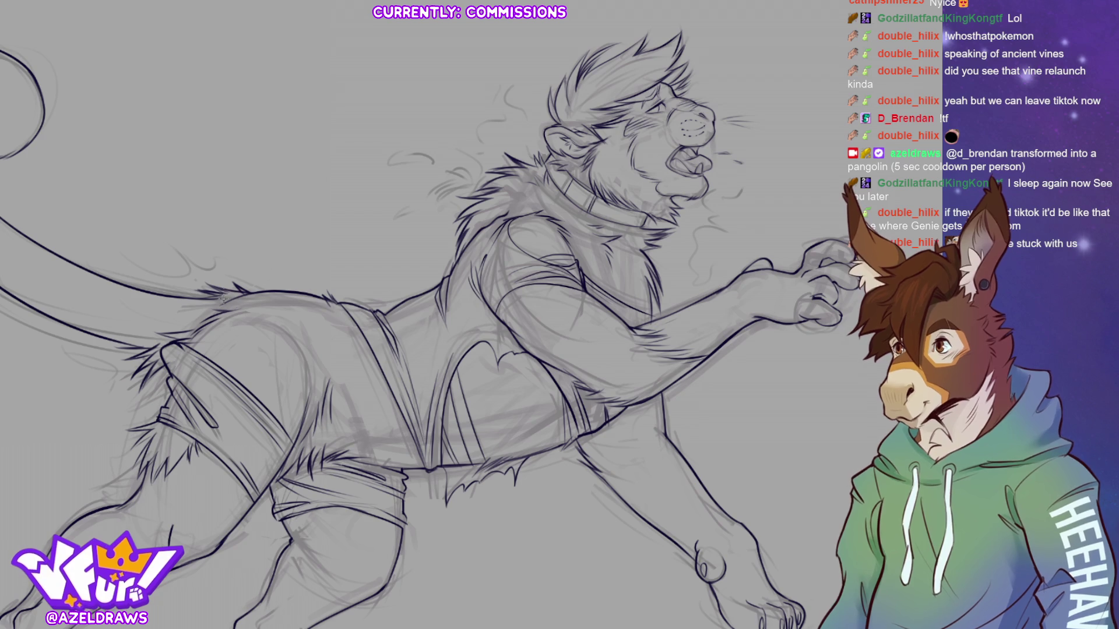
left_click_drag(171, 350, 225, 394)
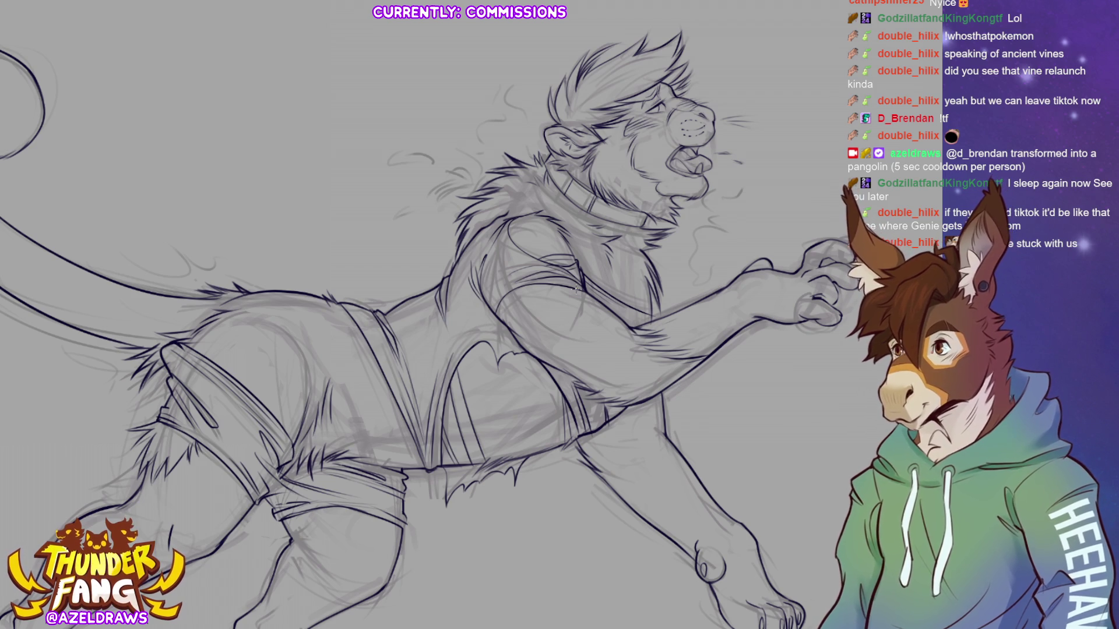
key("ctrl+0")
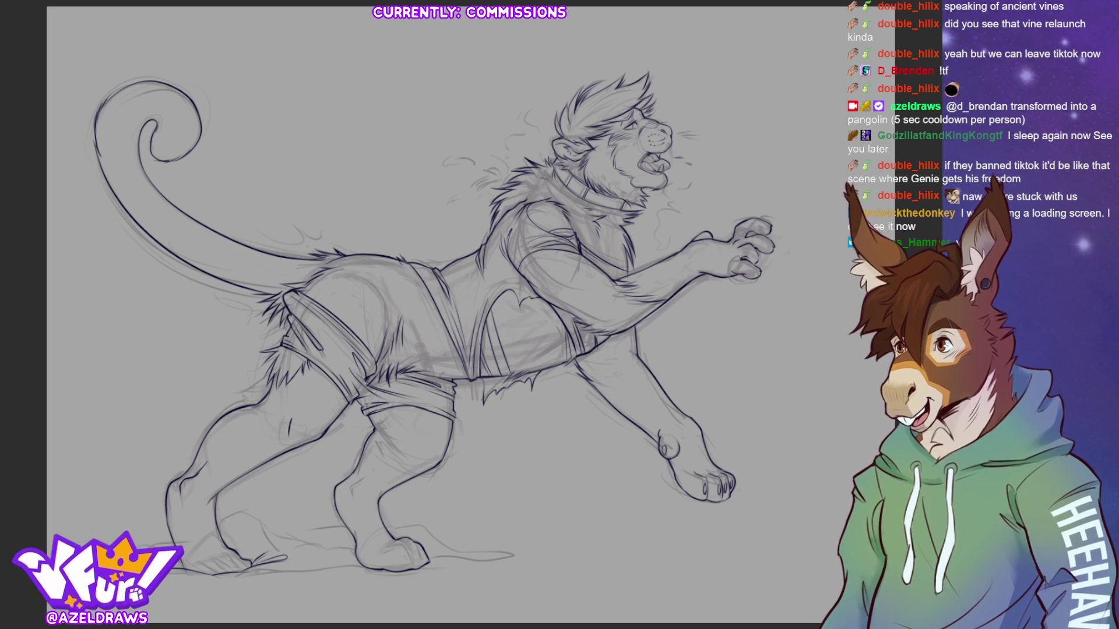
Step: Zoom in on the lion's legs and feet
scroll(408, 495, "up", 5)
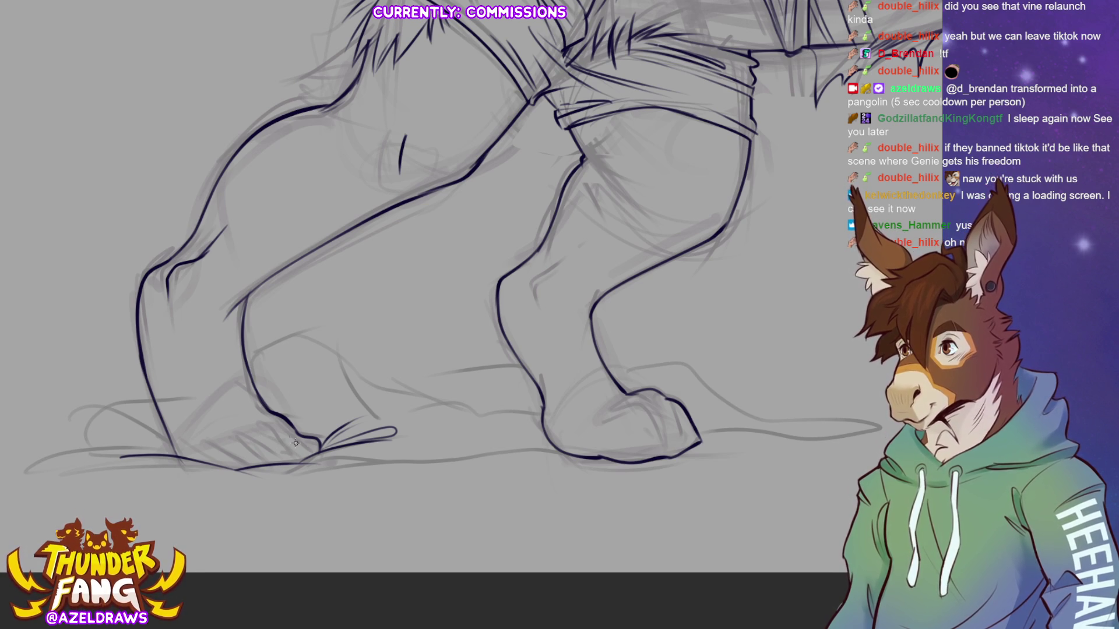
Step: Ink the toe contours of the left foot, removing a stray stroke
left_click_drag(296, 449, 306, 464)
mouse_move(245, 440)
left_mouse_down()
mouse_move(286, 470)
mouse_move(239, 454)
mouse_move(255, 468)
mouse_move(278, 436)
mouse_move(282, 461)
left_mouse_up()
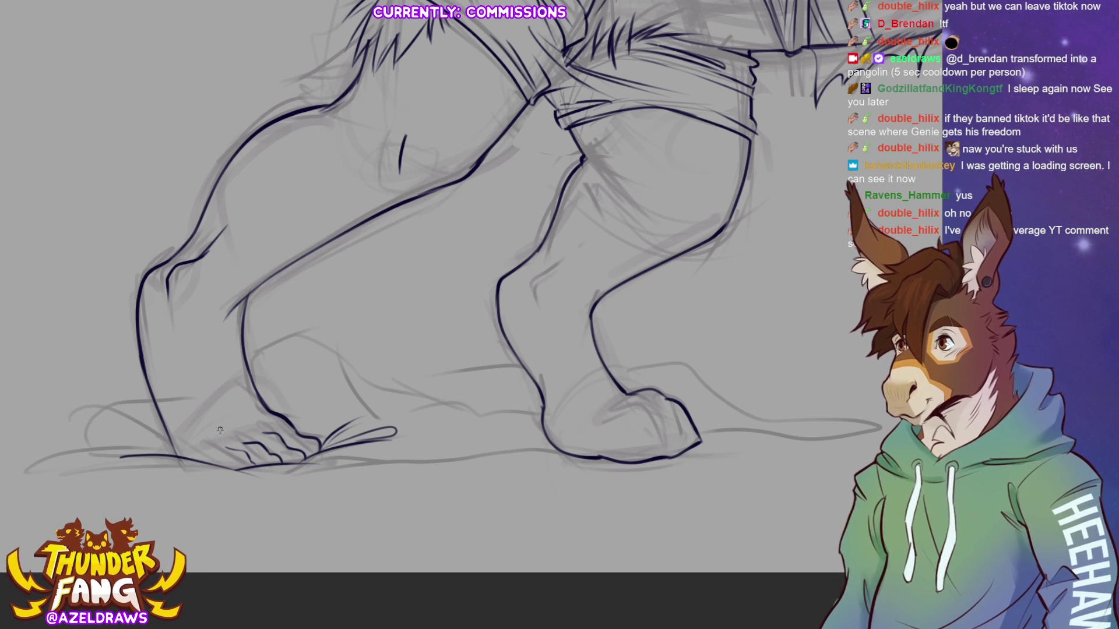
mouse_move(207, 449)
left_mouse_down()
mouse_move(281, 486)
mouse_move(192, 470)
left_mouse_up()
key("ctrl+z")
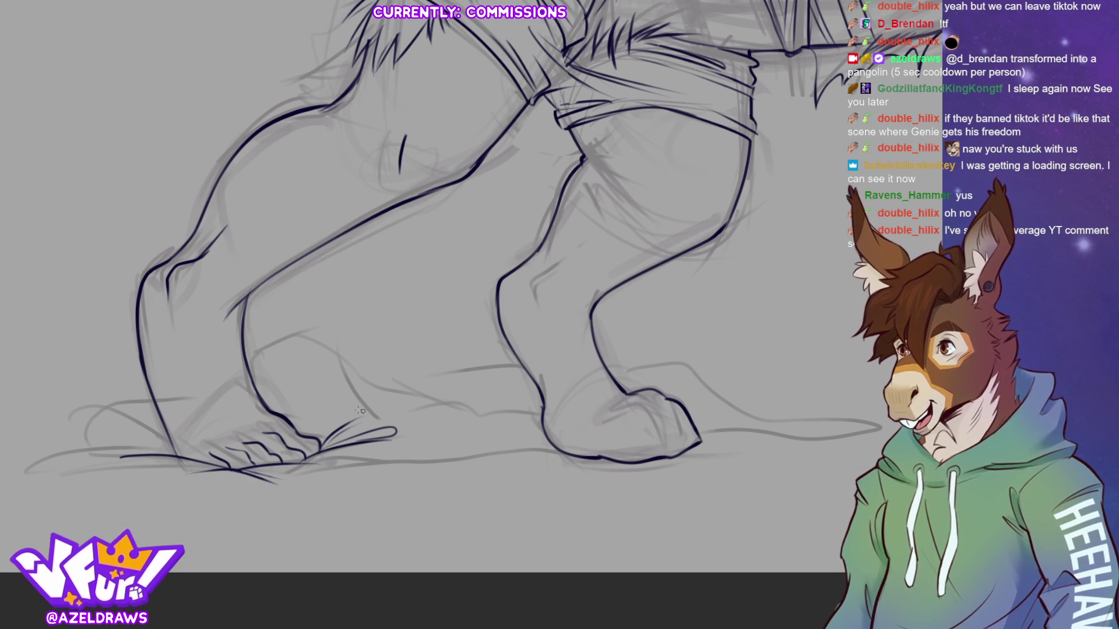
Step: Ink the left foot's heel outline with a cleaner curve, discarding a stray ground stroke
left_click_drag(154, 398, 103, 406)
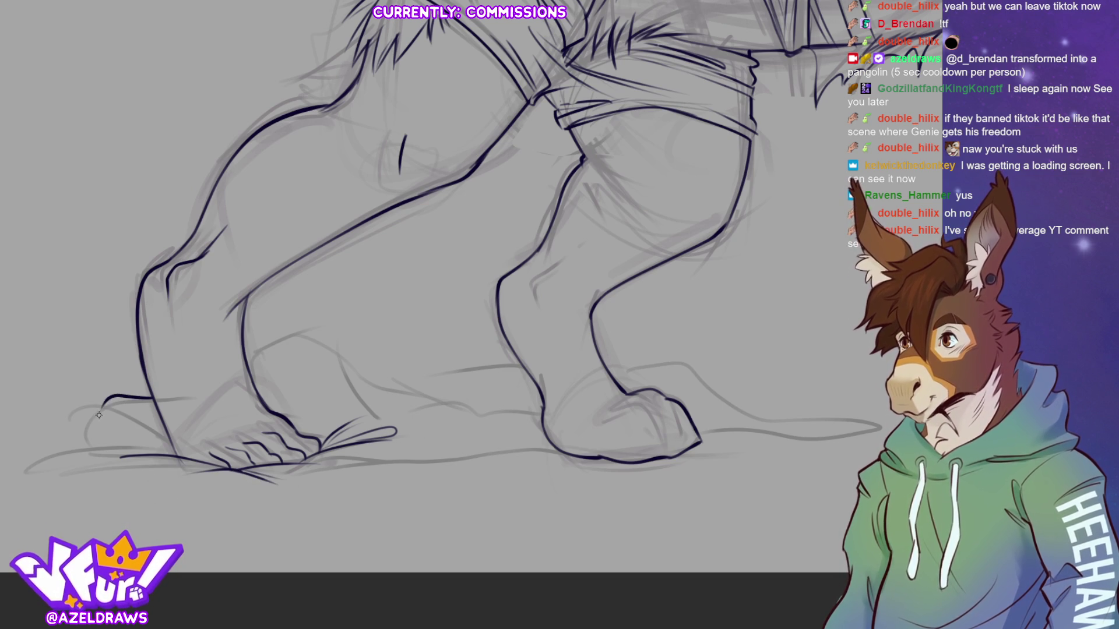
mouse_move(67, 453)
left_mouse_down()
mouse_move(78, 416)
mouse_move(164, 437)
left_mouse_up()
key("ctrl+z")
mouse_move(71, 459)
left_mouse_down()
mouse_move(82, 421)
mouse_move(123, 405)
left_mouse_up()
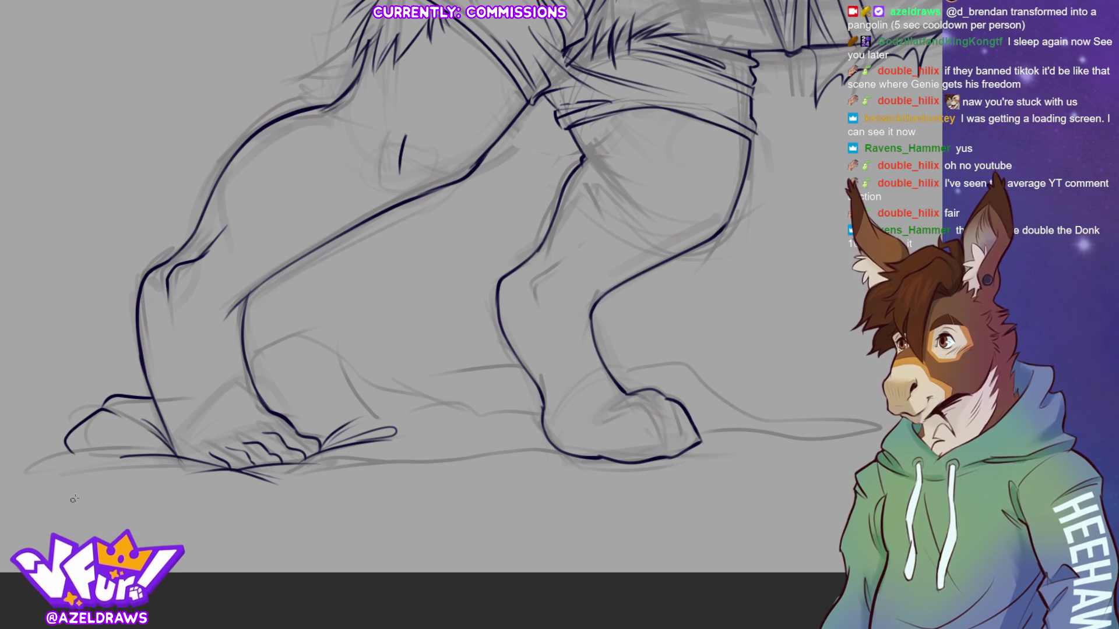
mouse_move(68, 449)
left_mouse_down()
mouse_move(36, 485)
mouse_move(323, 491)
mouse_move(349, 475)
left_mouse_up()
key("ctrl+z")
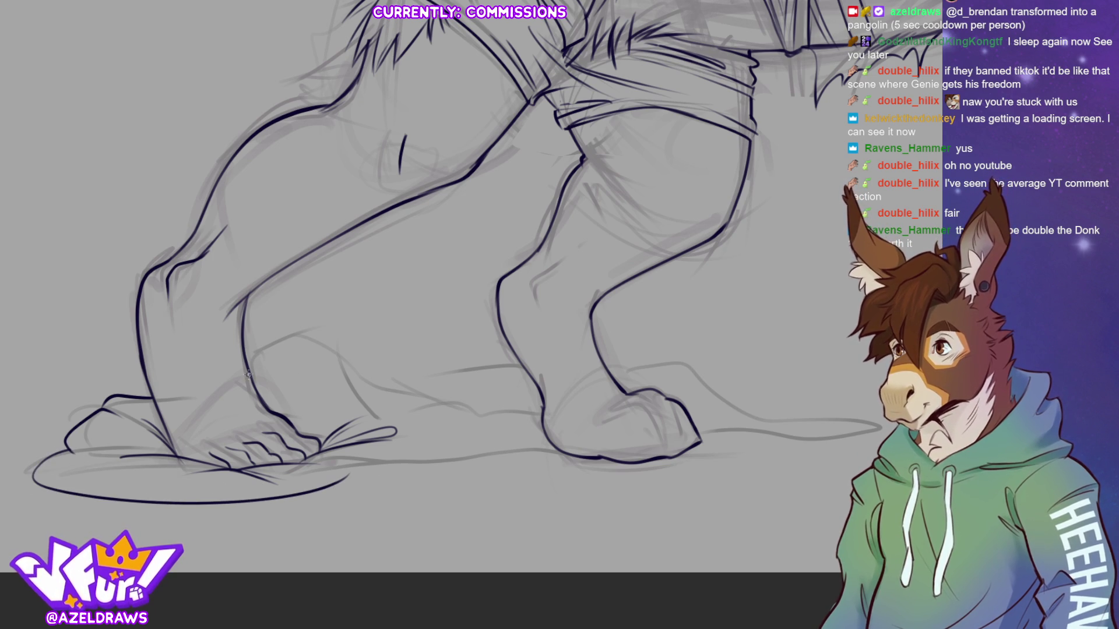
Step: Outline the rear paw with a toe and extend the ground line rightward under the feet
mouse_move(252, 379)
left_mouse_down()
mouse_move(264, 345)
mouse_move(449, 405)
left_mouse_up()
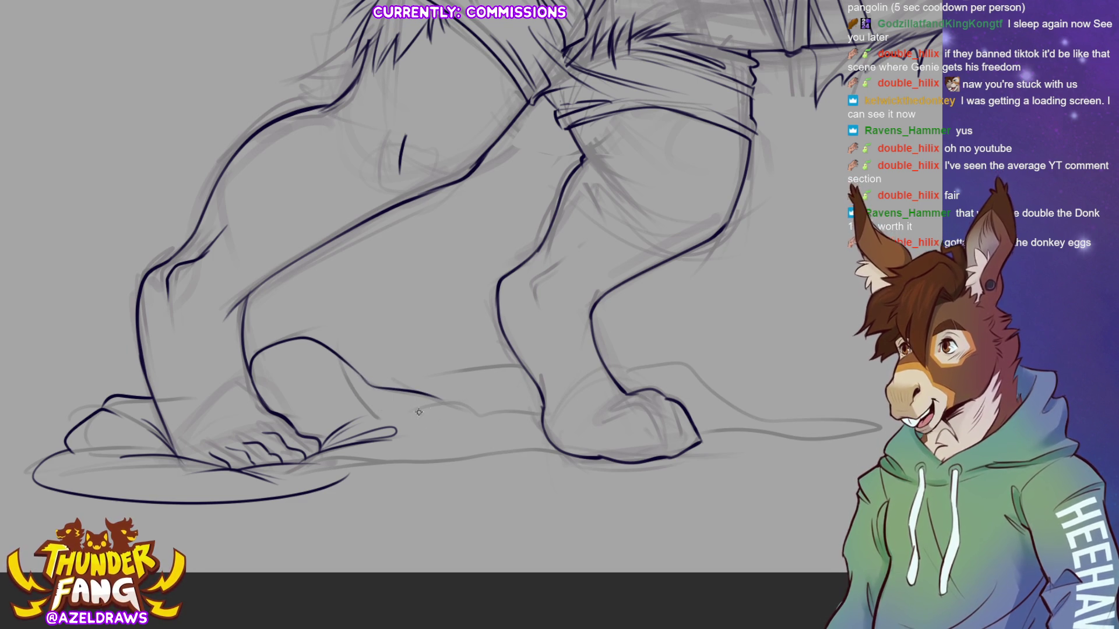
mouse_move(434, 399)
left_mouse_down()
mouse_move(397, 414)
mouse_move(443, 399)
mouse_move(482, 418)
left_mouse_up()
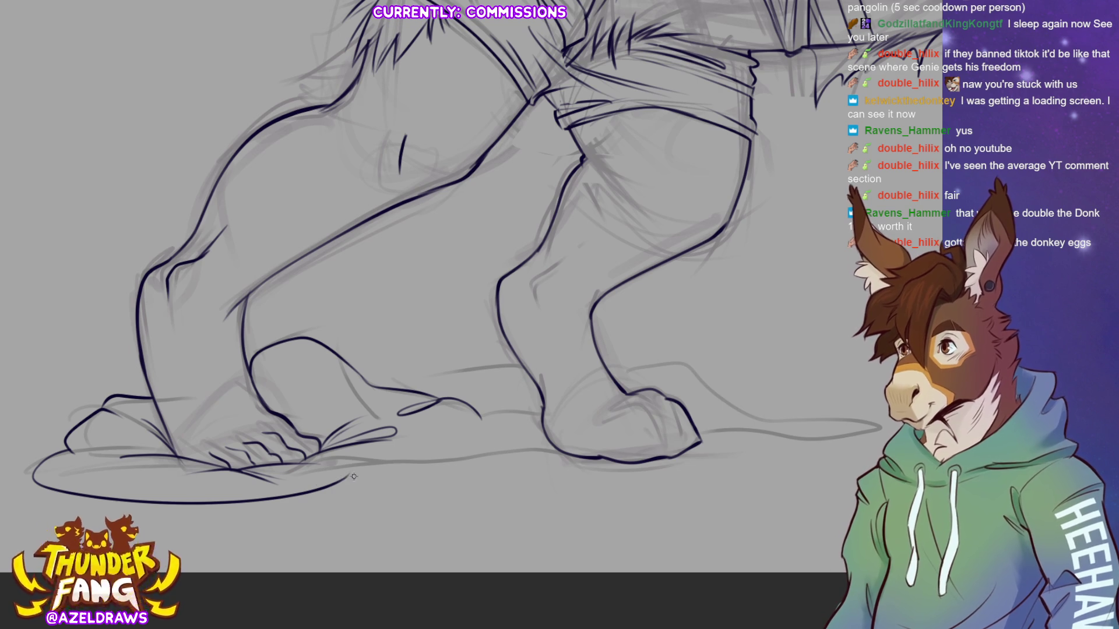
left_click_drag(333, 474, 554, 450)
mouse_move(481, 415)
left_mouse_down()
mouse_move(441, 438)
mouse_move(500, 433)
mouse_move(491, 411)
mouse_move(545, 415)
left_mouse_up()
key("ctrl+z")
key("ctrl+z")
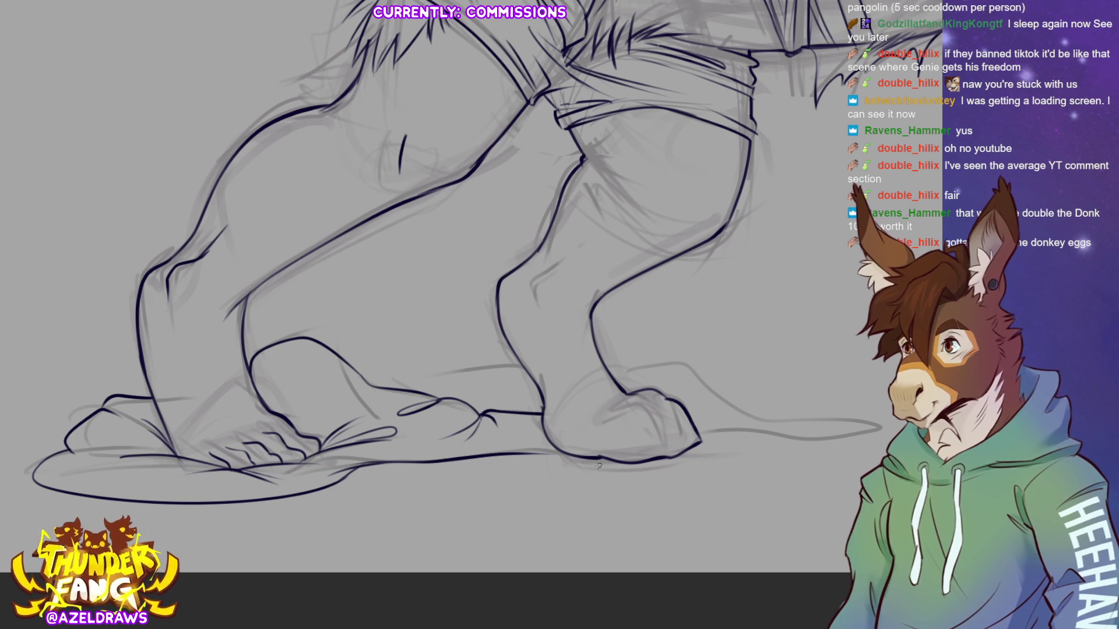
left_click_drag(518, 452, 565, 453)
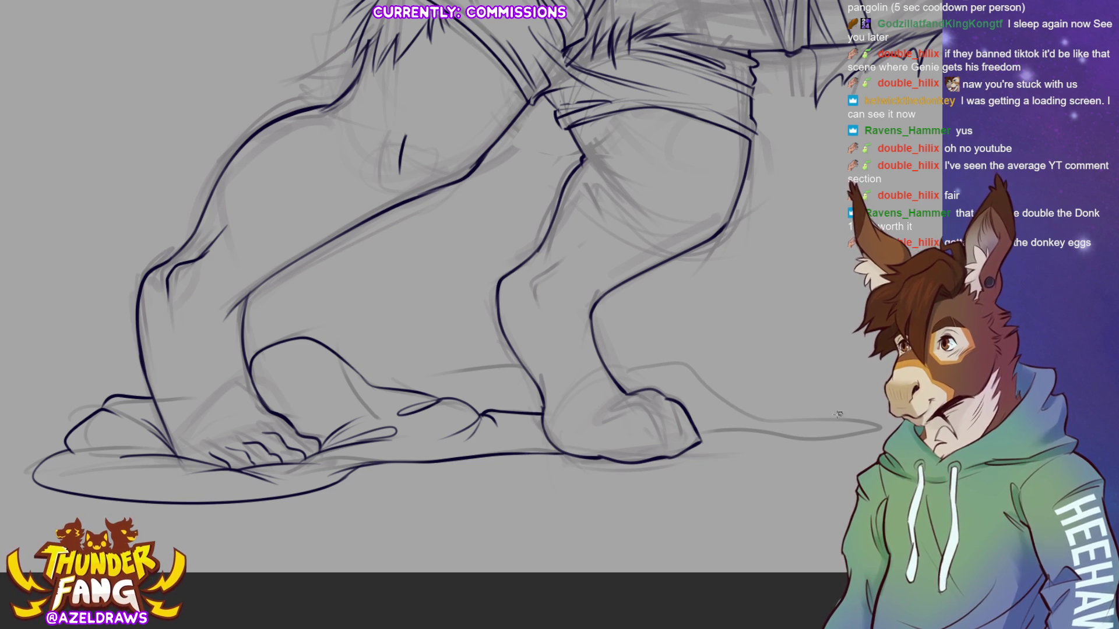
Step: Redraw the rear paw's toe line and the ground shadow edge beside the feet, then fit the view
mouse_move(248, 377)
left_mouse_down()
mouse_move(274, 387)
mouse_move(296, 420)
mouse_move(269, 380)
mouse_move(305, 420)
left_mouse_up()
key("ctrl+z")
key("ctrl+z")
left_click_drag(251, 373, 299, 430)
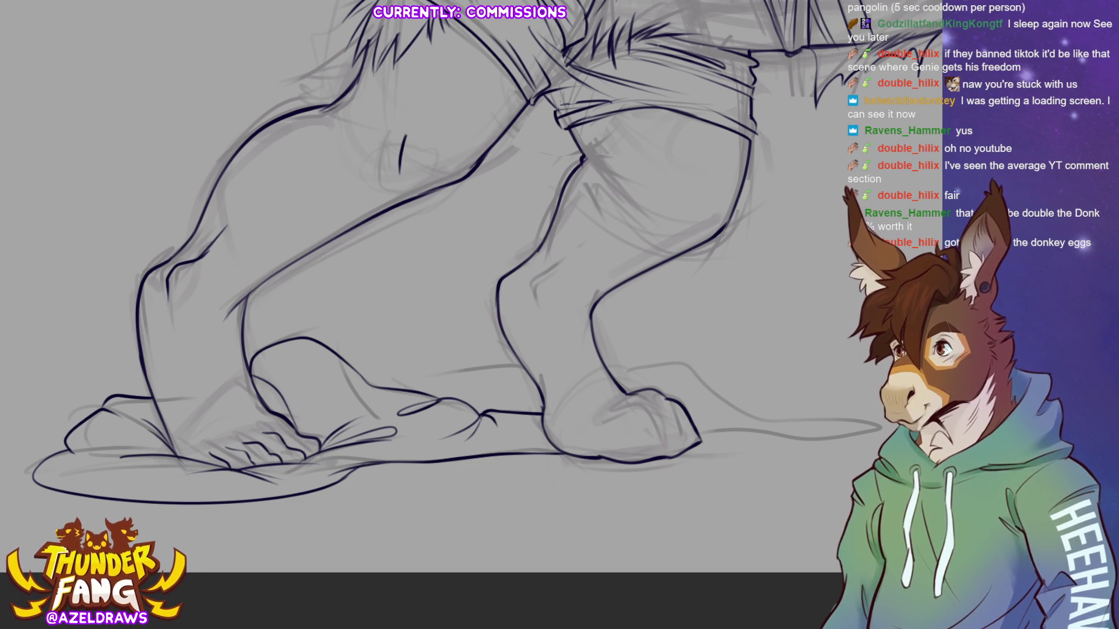
left_click_drag(66, 453, 149, 447)
left_click_drag(698, 434, 804, 445)
key("ctrl+z")
mouse_move(701, 434)
left_mouse_down()
mouse_move(803, 446)
mouse_move(810, 423)
mouse_move(682, 408)
left_mouse_up()
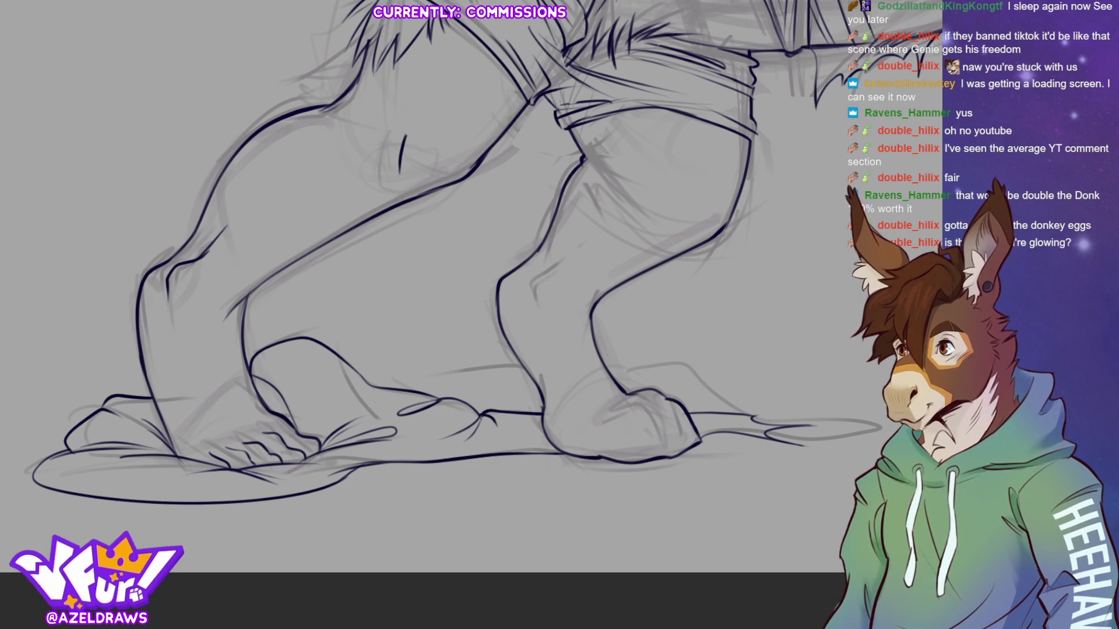
key("ctrl+0")
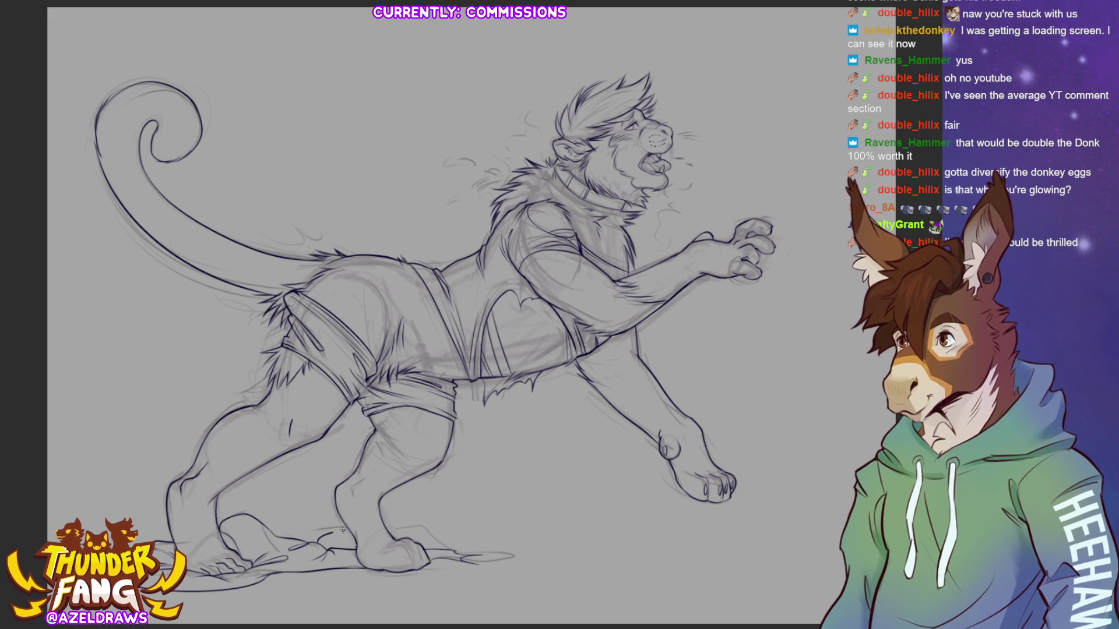
Step: Draw the hind foot outline down to the ground line, retrying the stroke until clean
mouse_move(388, 529)
left_mouse_down()
mouse_move(429, 528)
mouse_move(453, 552)
left_mouse_up()
key("ctrl+z")
left_click_drag(389, 528, 443, 553)
key("ctrl+z")
left_click_drag(383, 526, 460, 547)
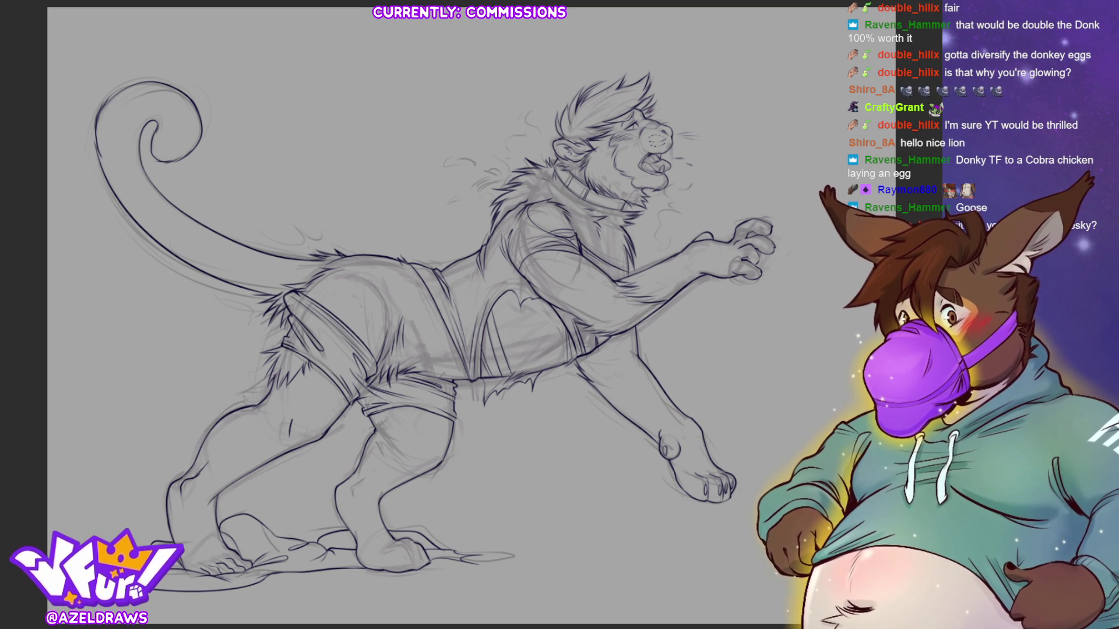
Step: Zoom in on the planted foot, ink its toe lines, and enlarge the brush with ]
scroll(626, 215, "up", 3)
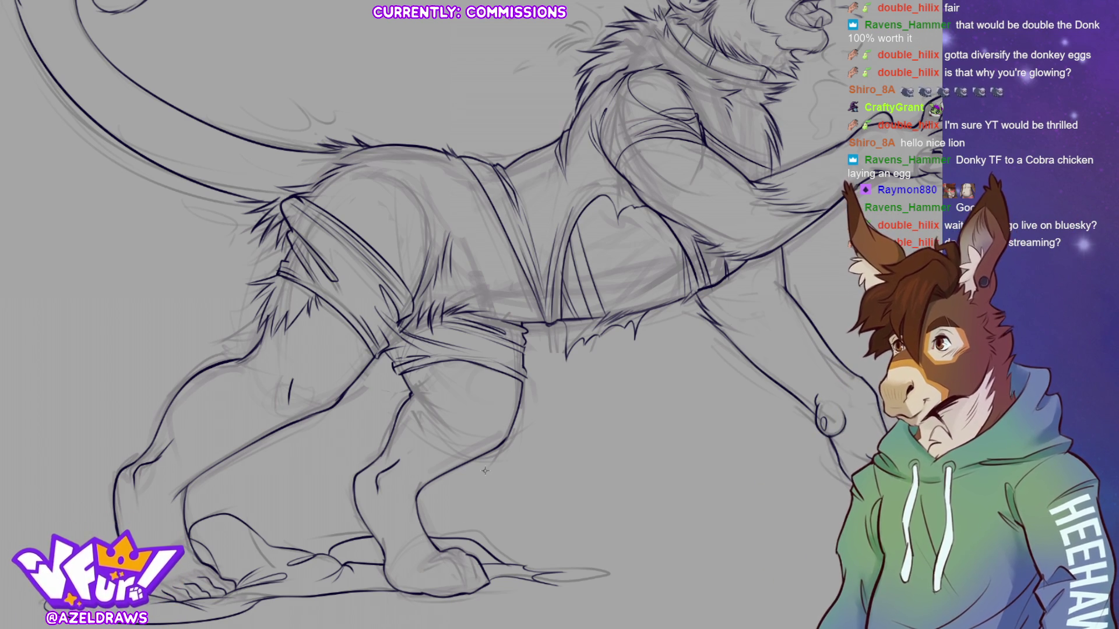
mouse_move(432, 570)
left_mouse_down()
mouse_move(460, 563)
mouse_move(466, 585)
left_mouse_up()
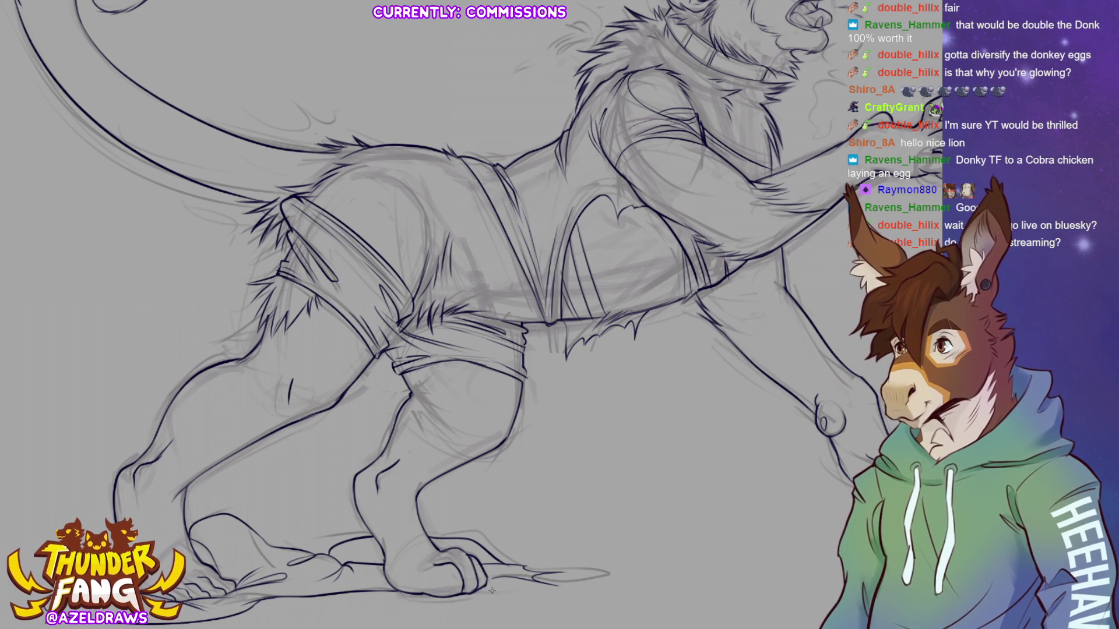
key("bracketright")
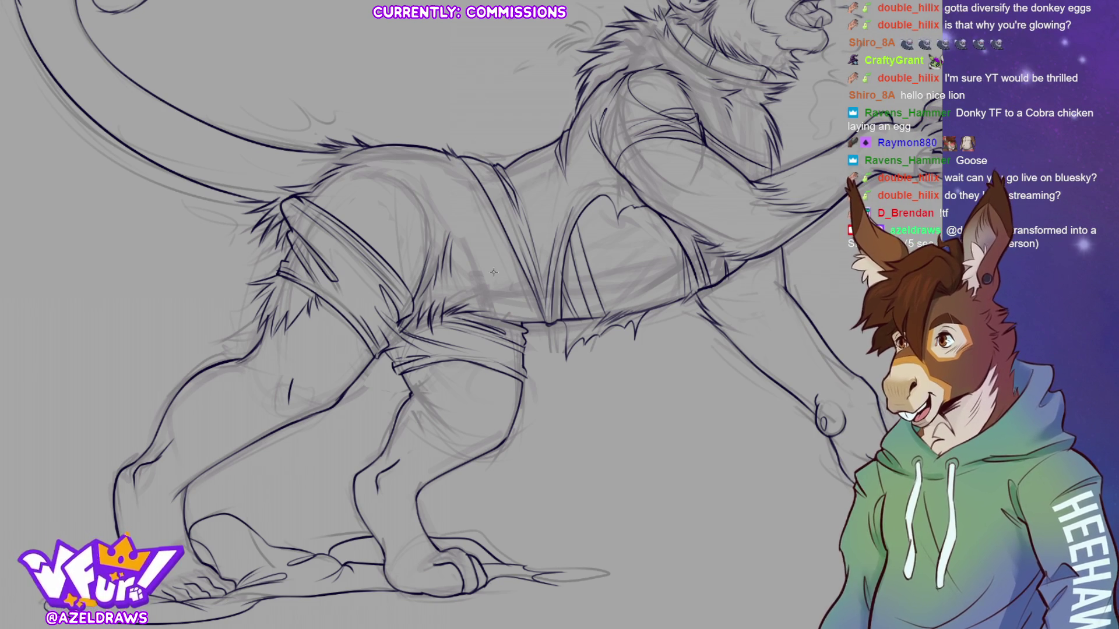
Step: Add hip fur strokes, the lower torso line and front paw detail, then fit the drawing
mouse_move(493, 272)
left_mouse_down()
mouse_move(535, 225)
mouse_move(551, 283)
left_mouse_up()
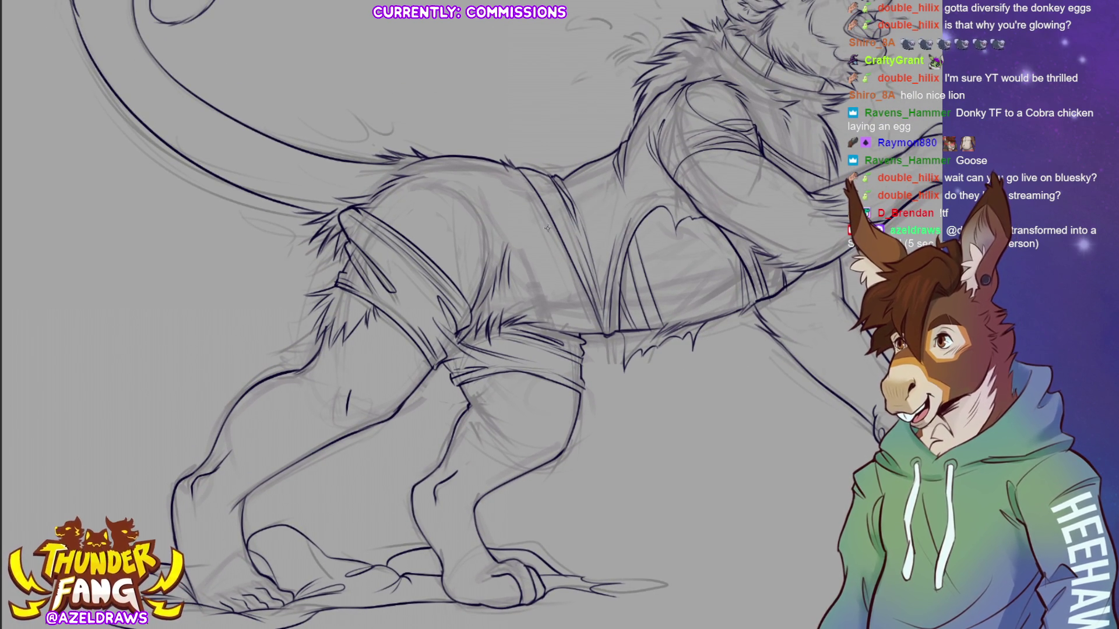
left_click_drag(492, 230, 486, 282)
left_click_drag(483, 265, 477, 294)
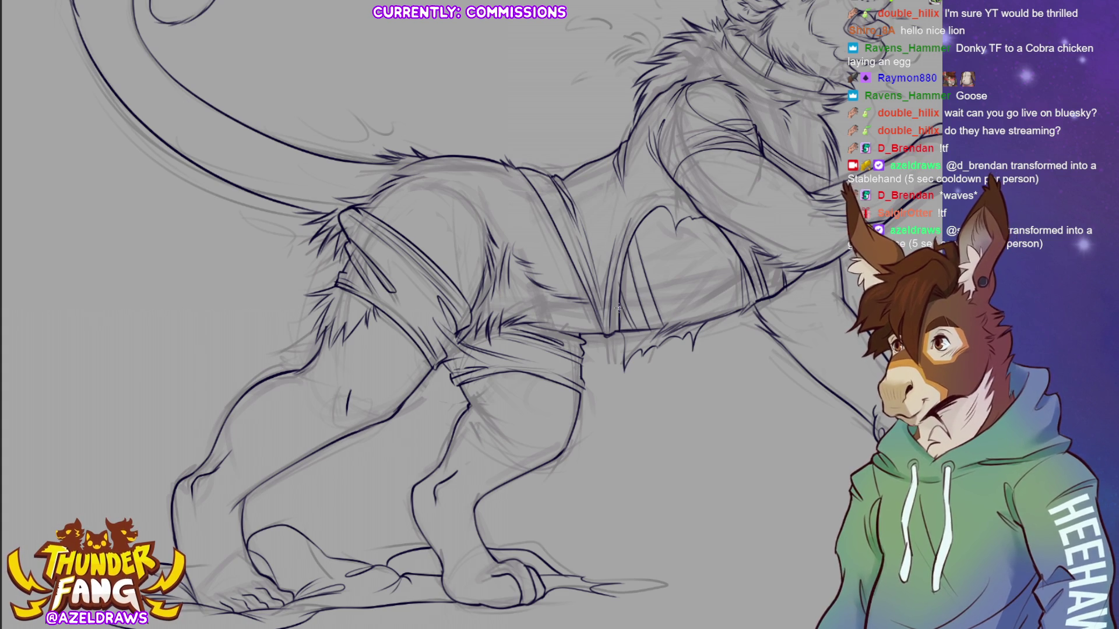
mouse_move(627, 312)
left_mouse_down()
mouse_move(707, 316)
mouse_move(782, 291)
left_mouse_up()
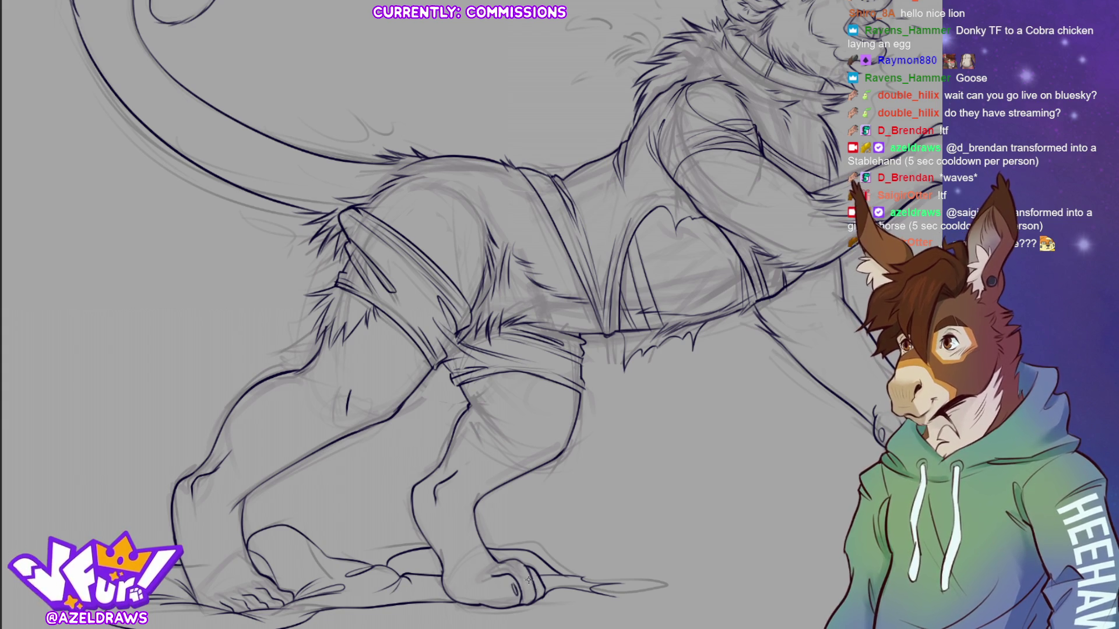
left_click_drag(536, 580, 533, 576)
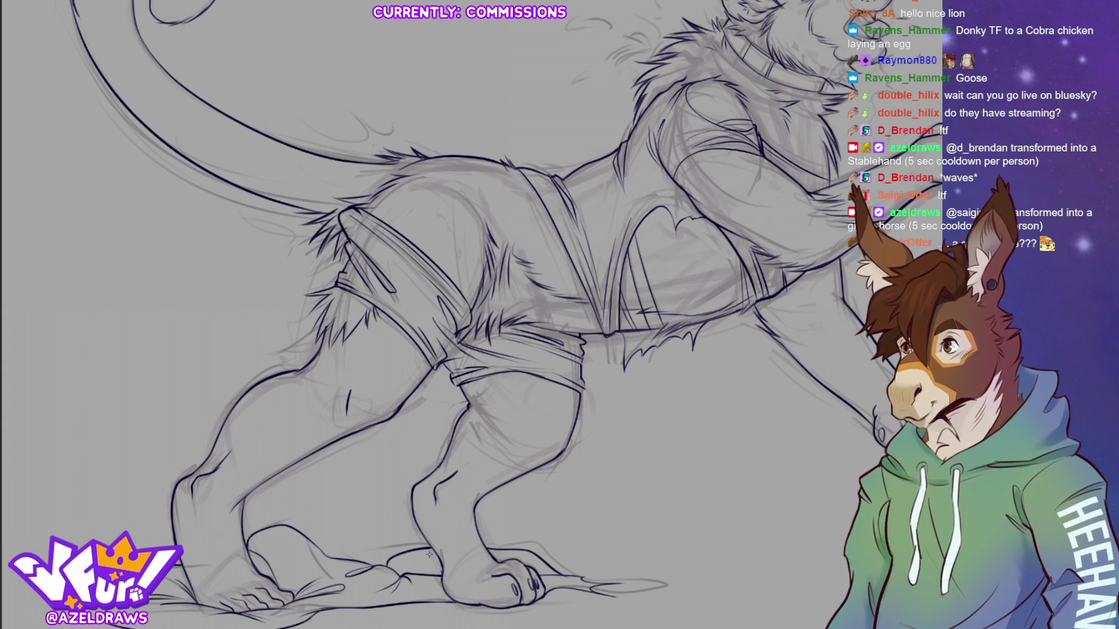
key("ctrl+0")
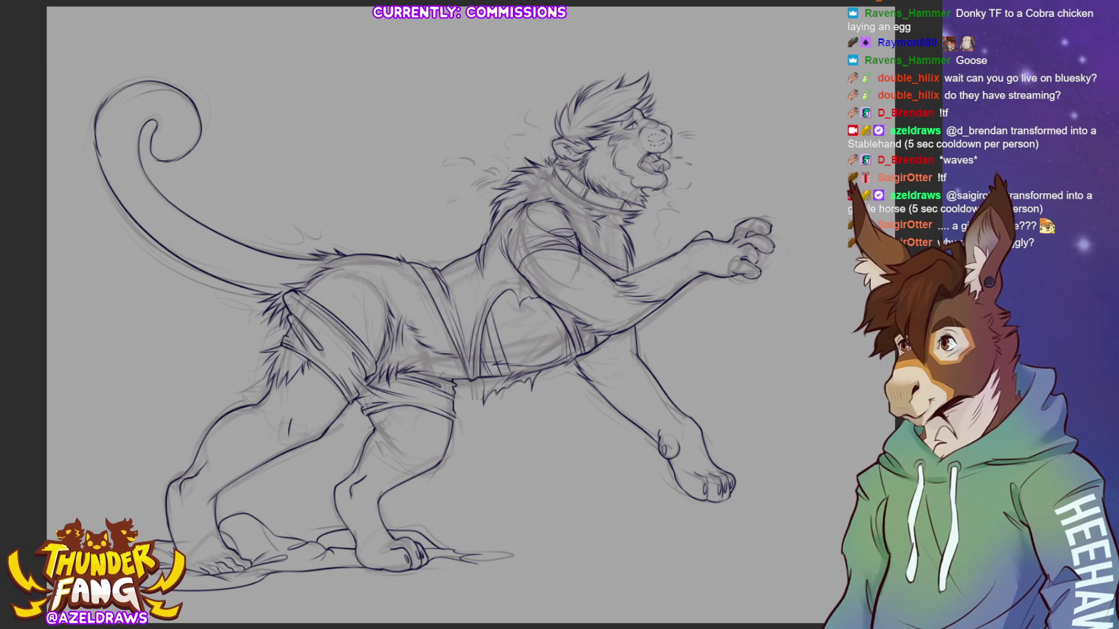
Step: Hide the rough grey sketch layer and ink one short fur stroke across the lion's back
key("ctrl+comma")
key("ctrl+comma")
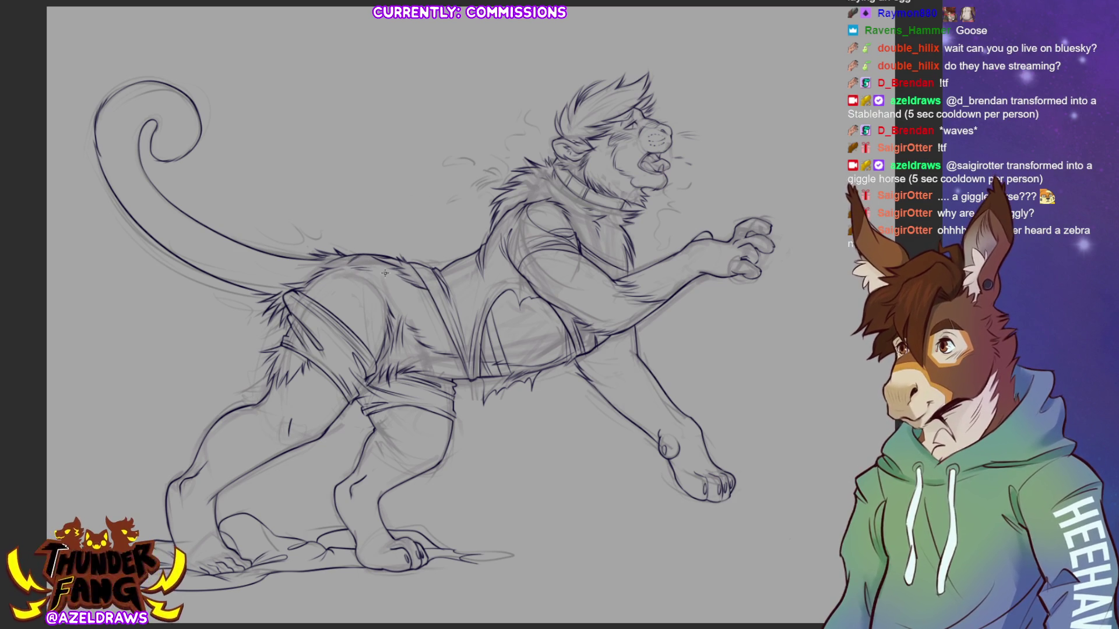
left_click_drag(358, 271, 384, 279)
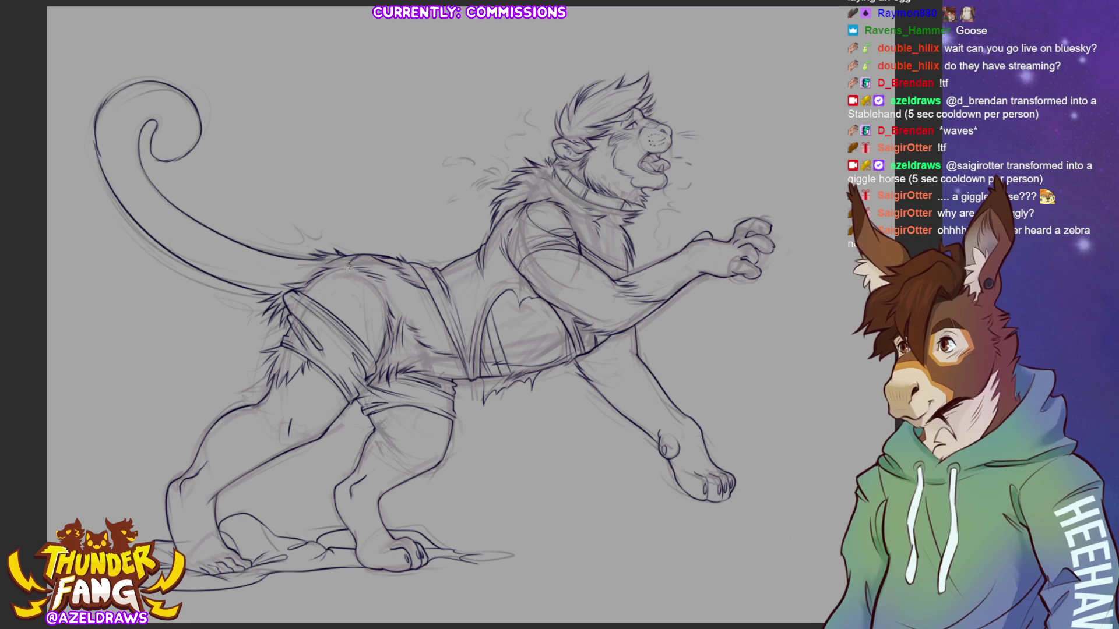